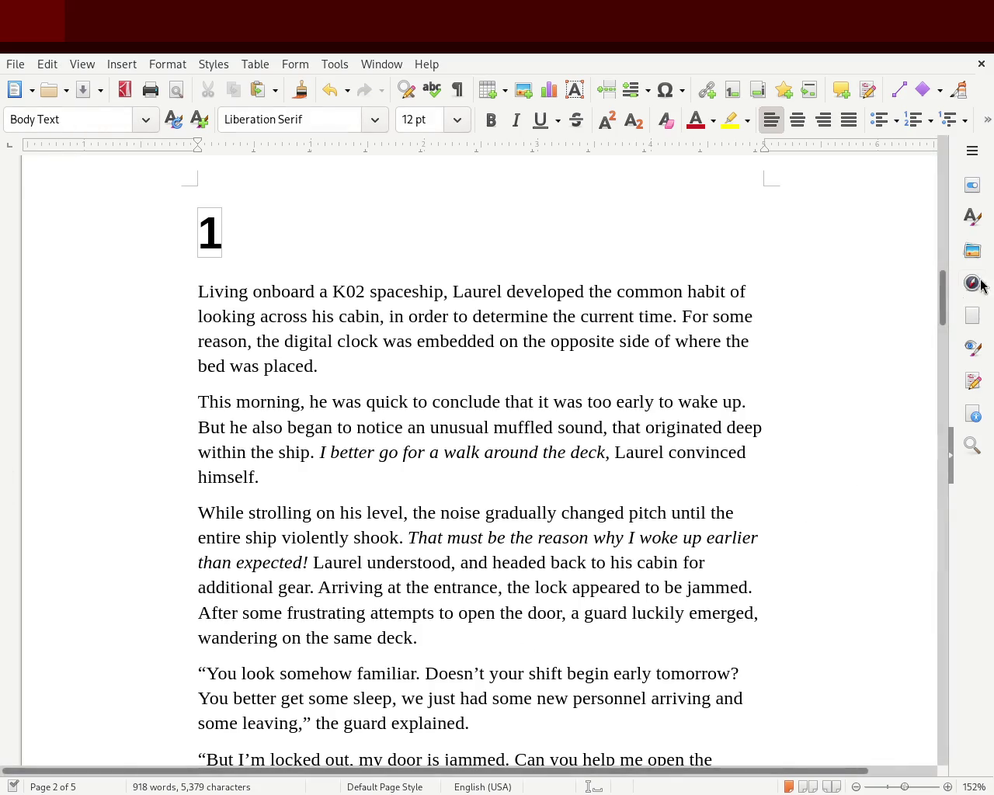
Scroll down to the 'Arriving at the main reception' paragraph and place the cursor before 'He decided'
left_click_drag(943, 304, 946, 328)
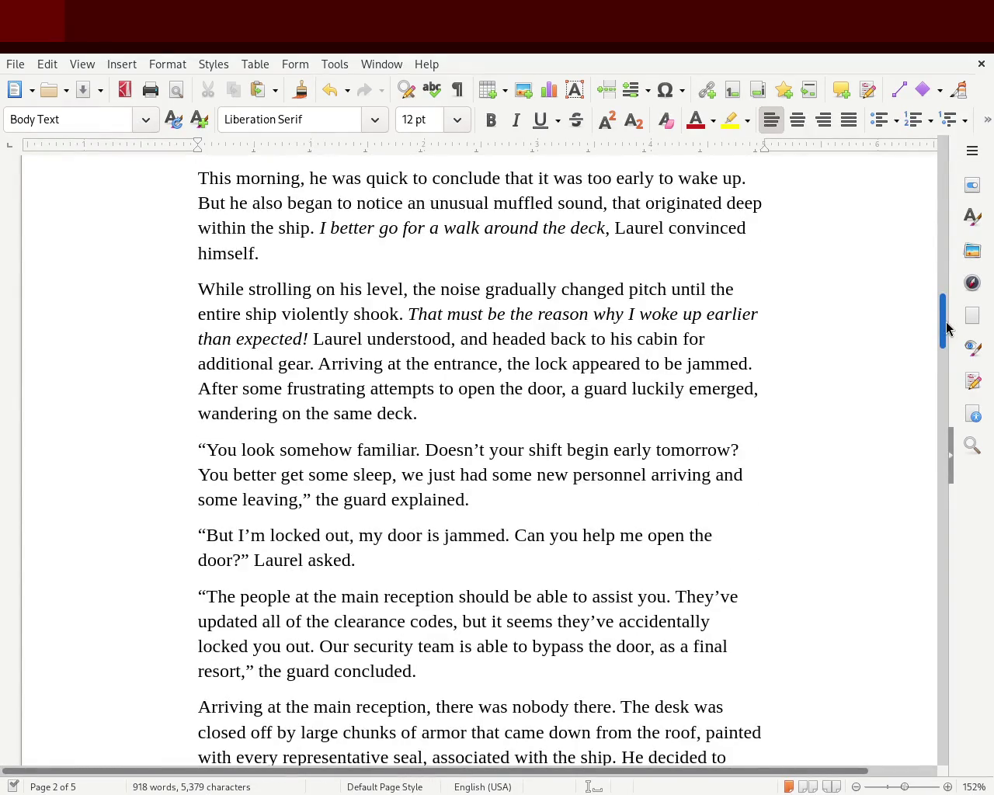
left_click_drag(945, 328, 945, 350)
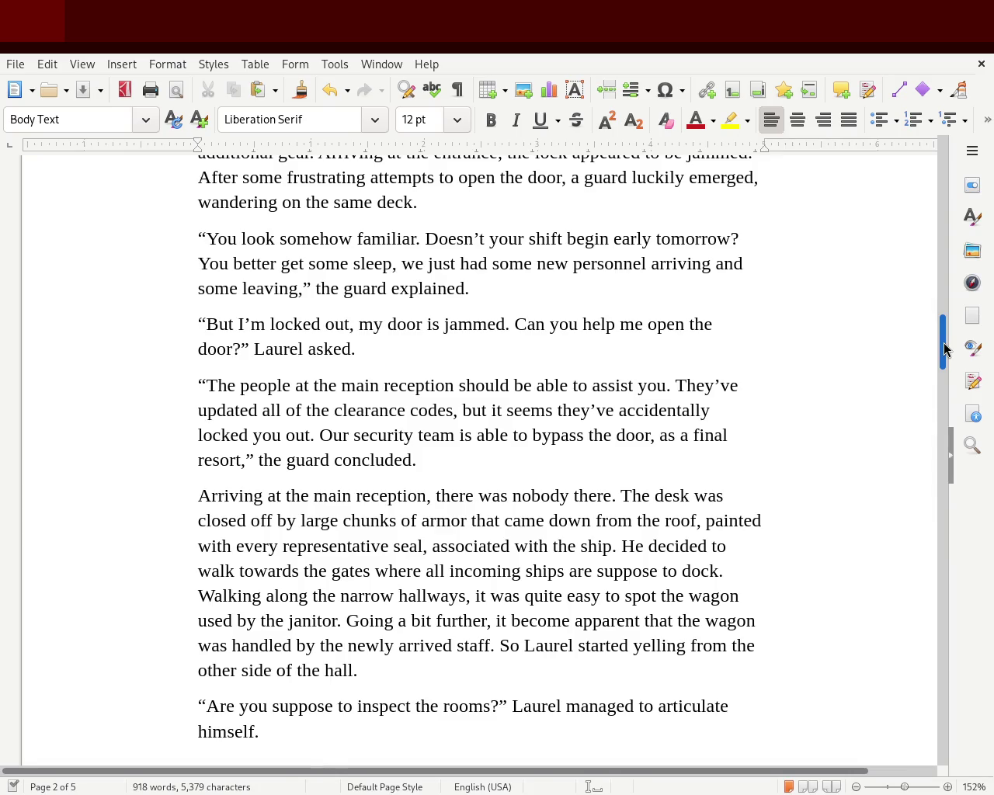
left_click_drag(944, 349, 942, 353)
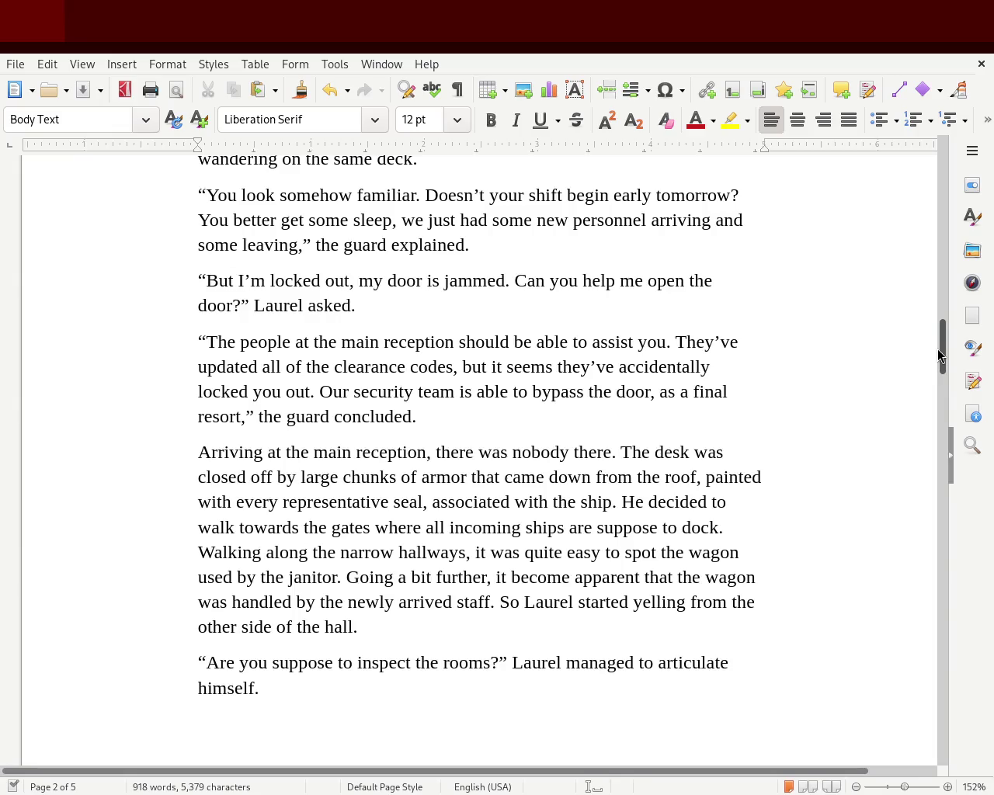
left_click(623, 497)
Start a new paragraph at 'He decided to walk…' and replace 'spot' with 'discern'
key("Return")
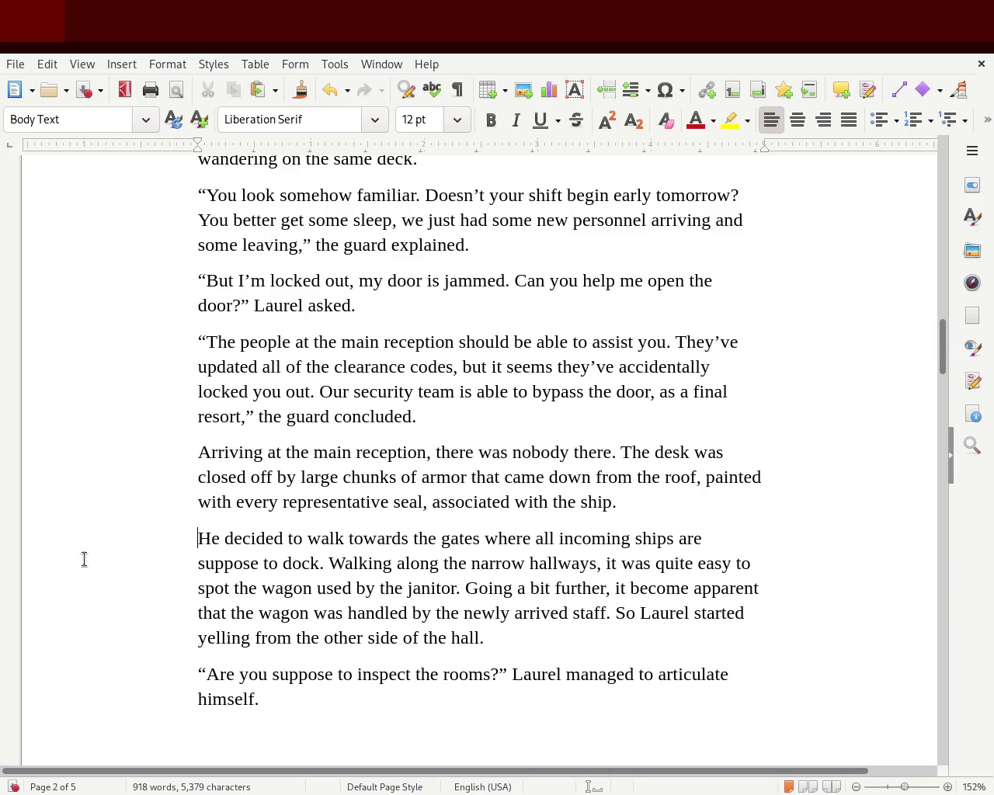
double_click(213, 587)
type("disc")
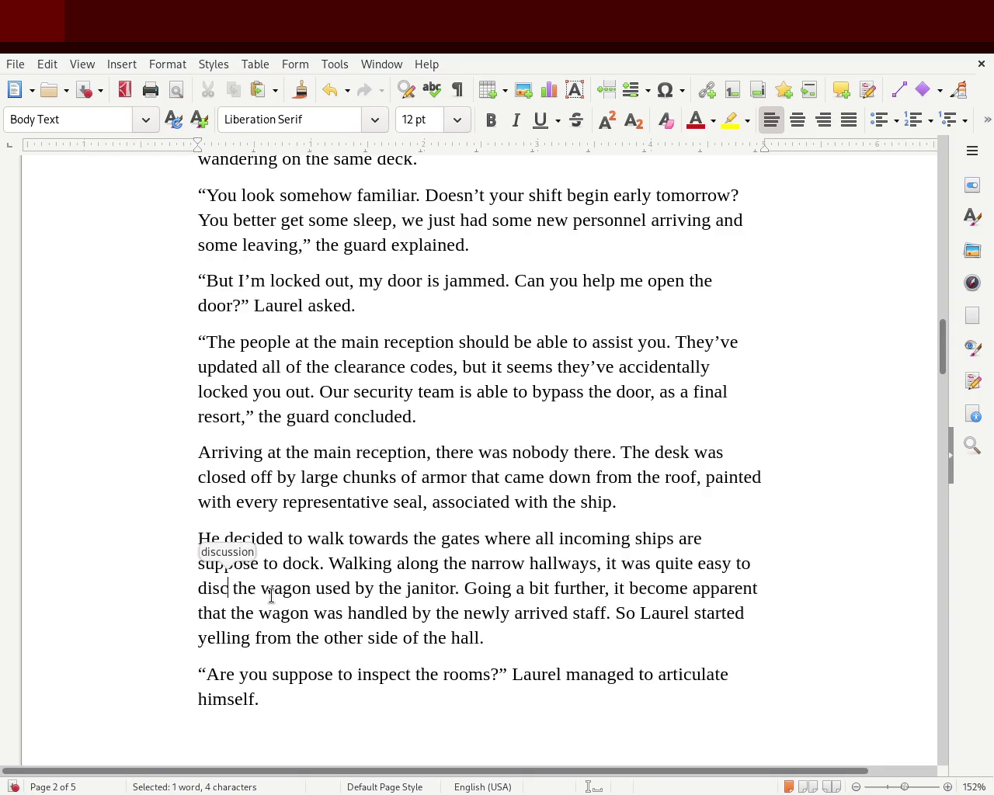
type("ern")
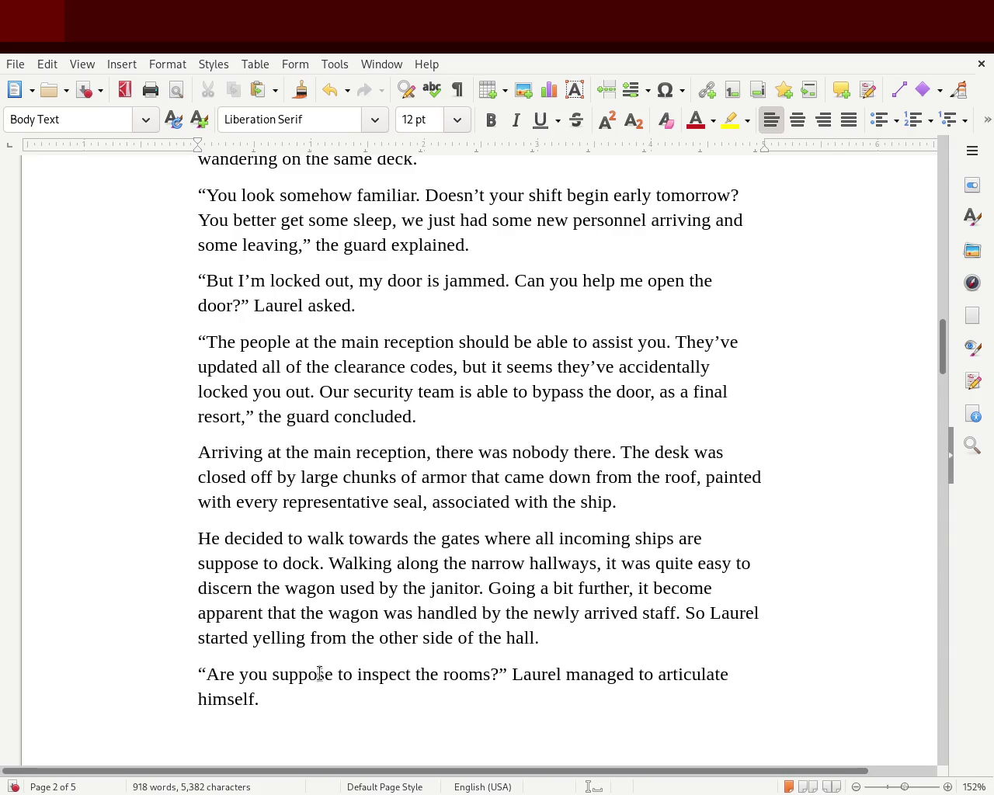
Scroll to the top of page 3 and place the cursor after 'mumble' in the intercom paragraph
scroll(942, 350, "down", 3)
left_click_drag(942, 358, 942, 398)
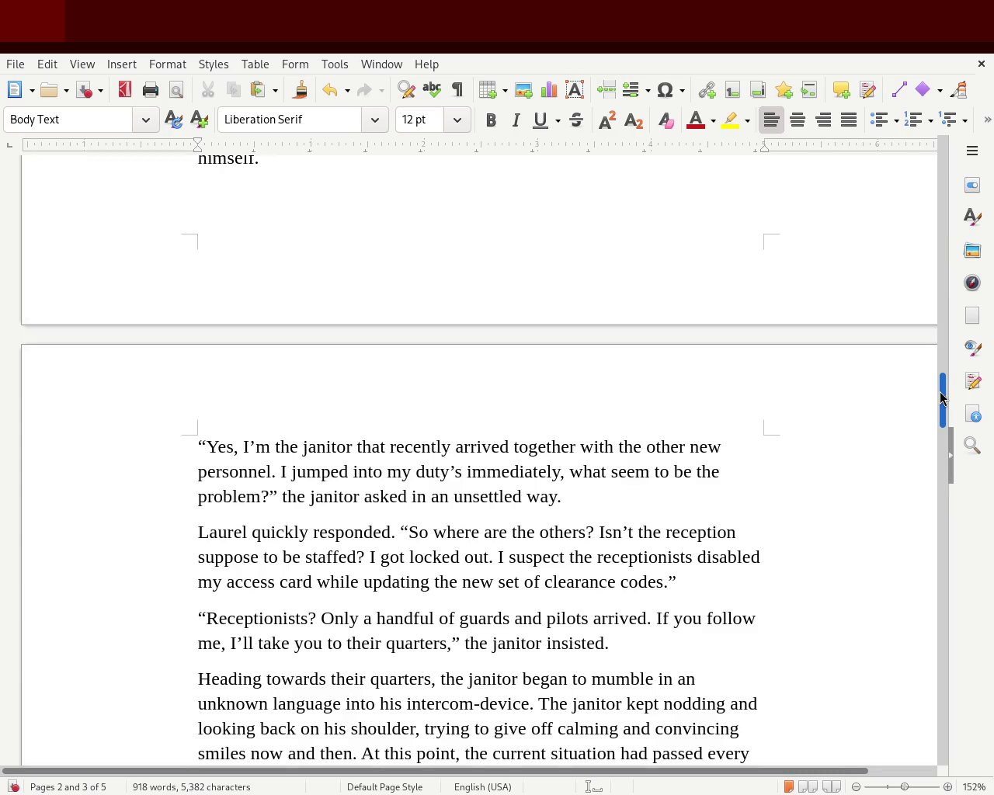
scroll(942, 398, "down", 1)
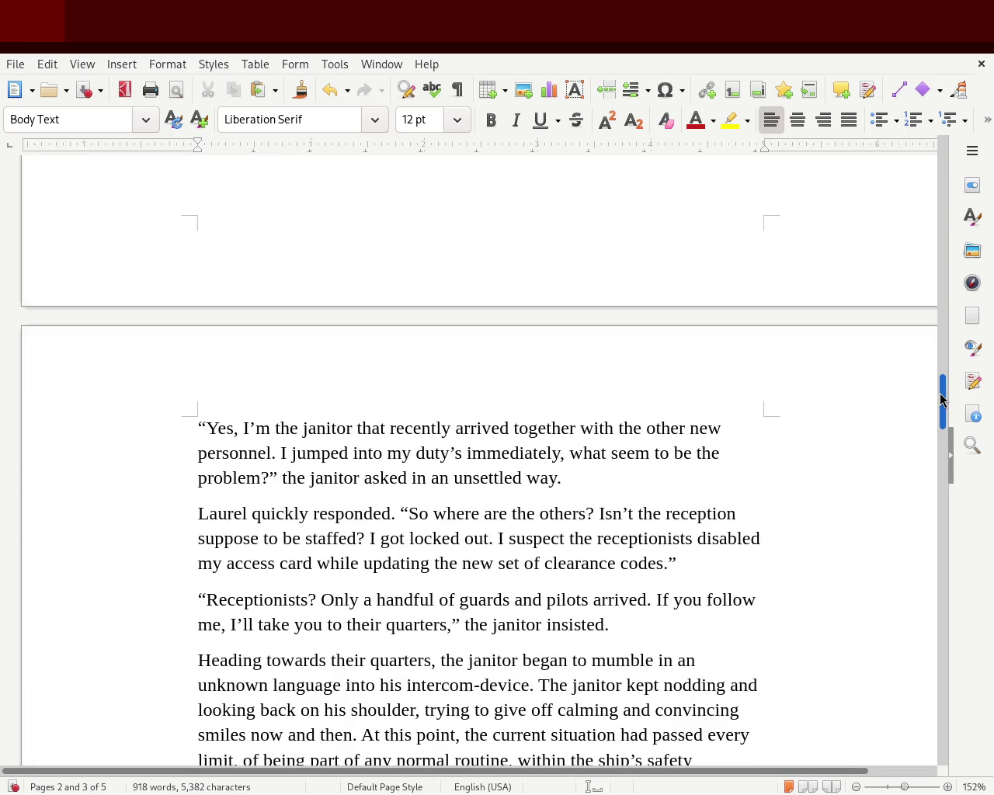
left_click_drag(942, 400, 942, 410)
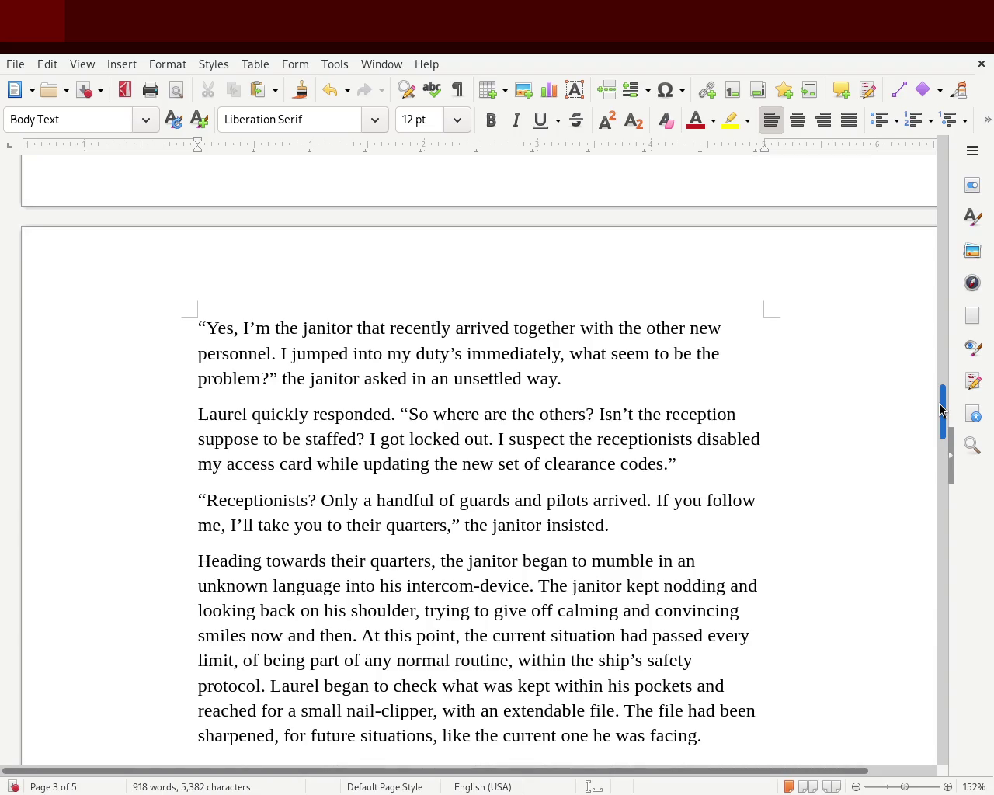
left_click_drag(941, 409, 936, 422)
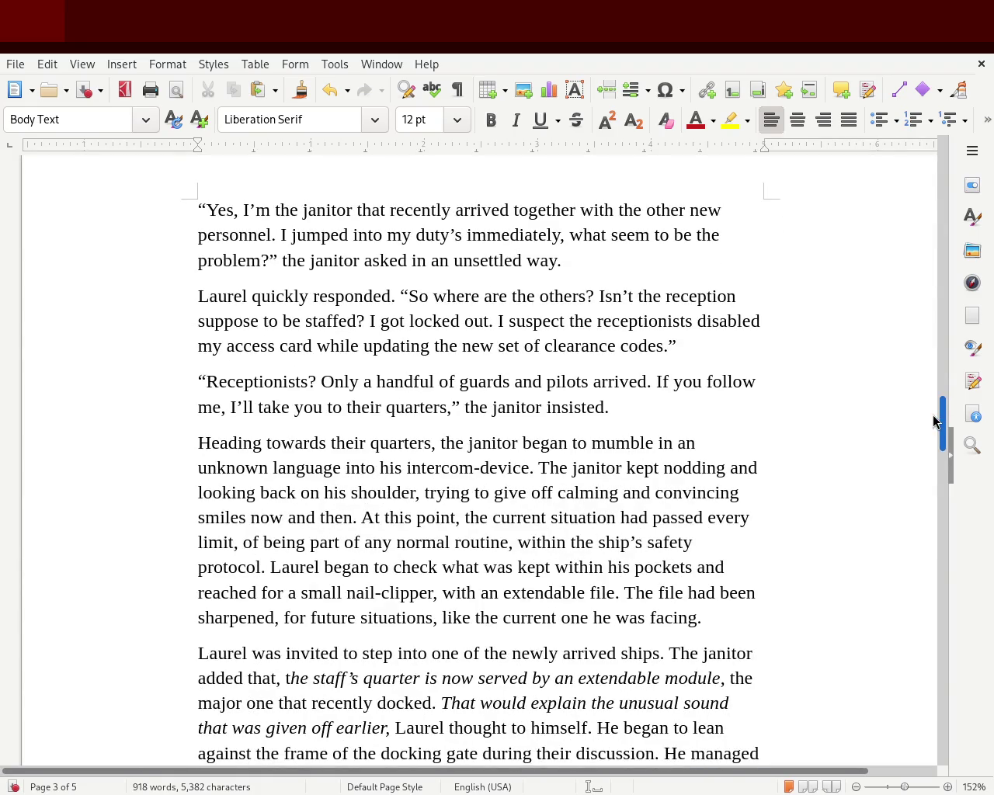
left_click_drag(935, 421, 930, 427)
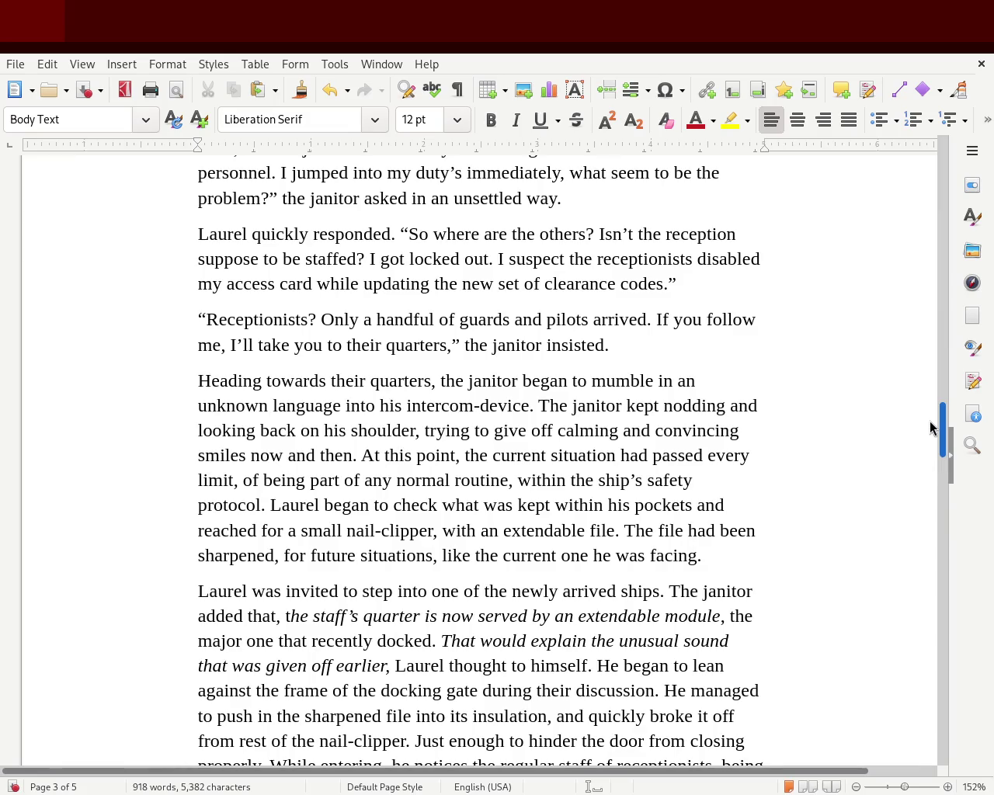
left_click(653, 381)
Add commas after 'mumble' and after 'language' to set off 'in an unknown language'
type(",")
left_click(342, 406)
type(",")
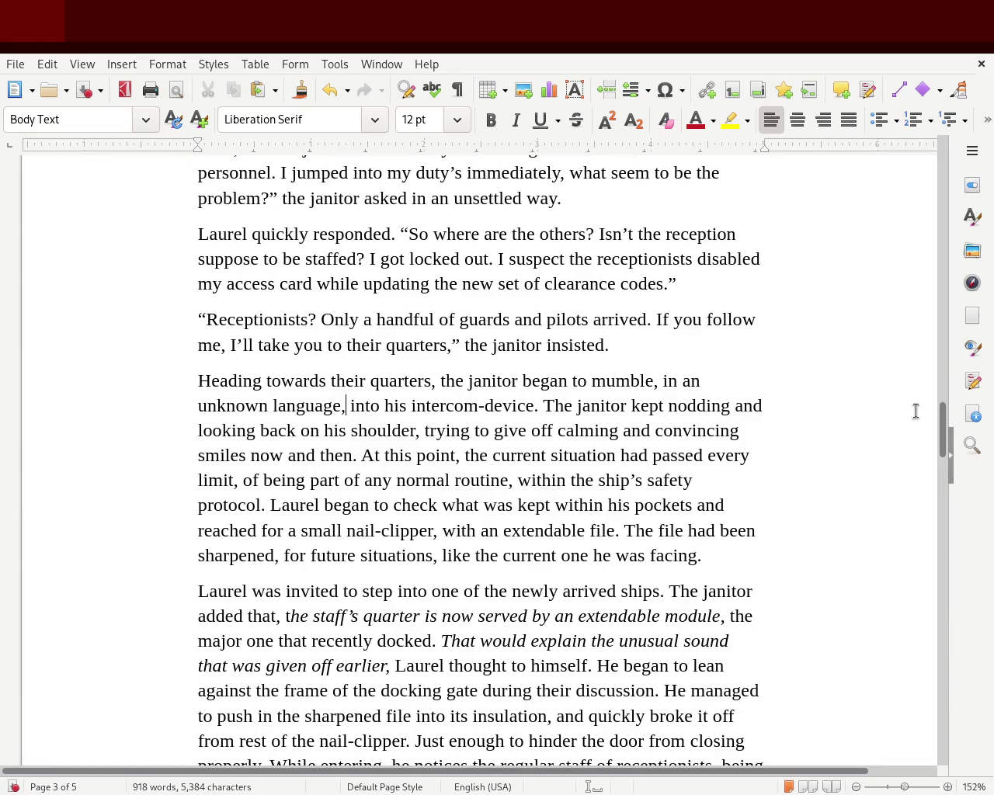
left_click_drag(943, 434, 939, 470)
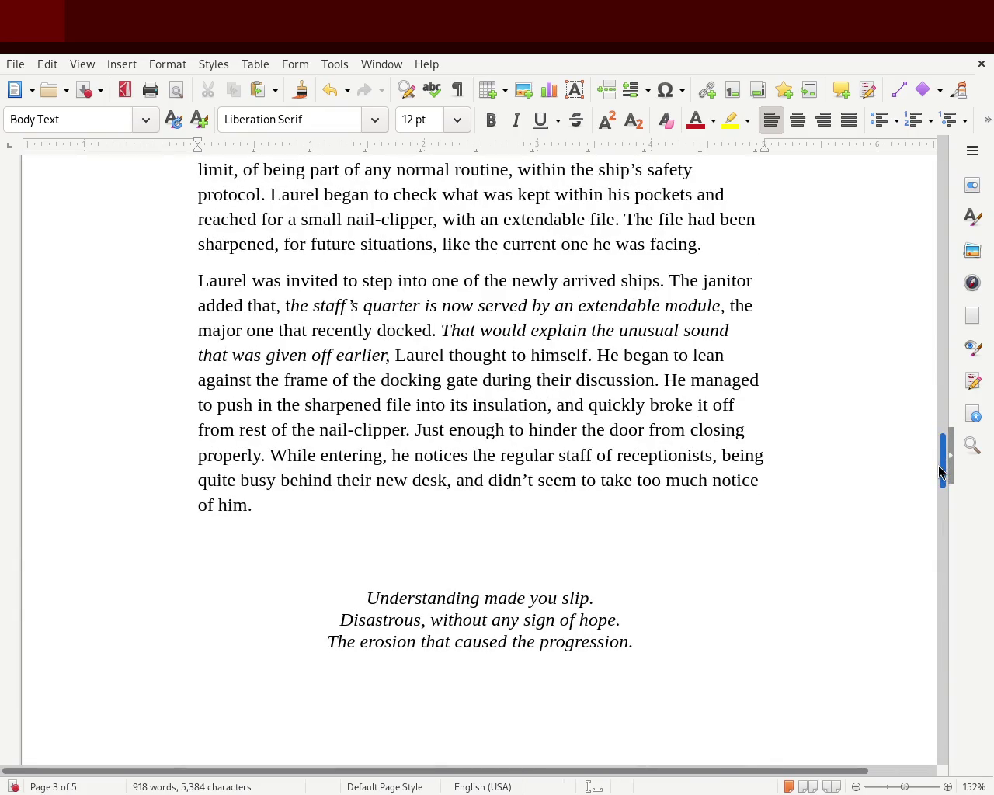
Scroll to the end of page 3 and select 'and' in the receptionists sentence
left_click_drag(940, 470, 937, 475)
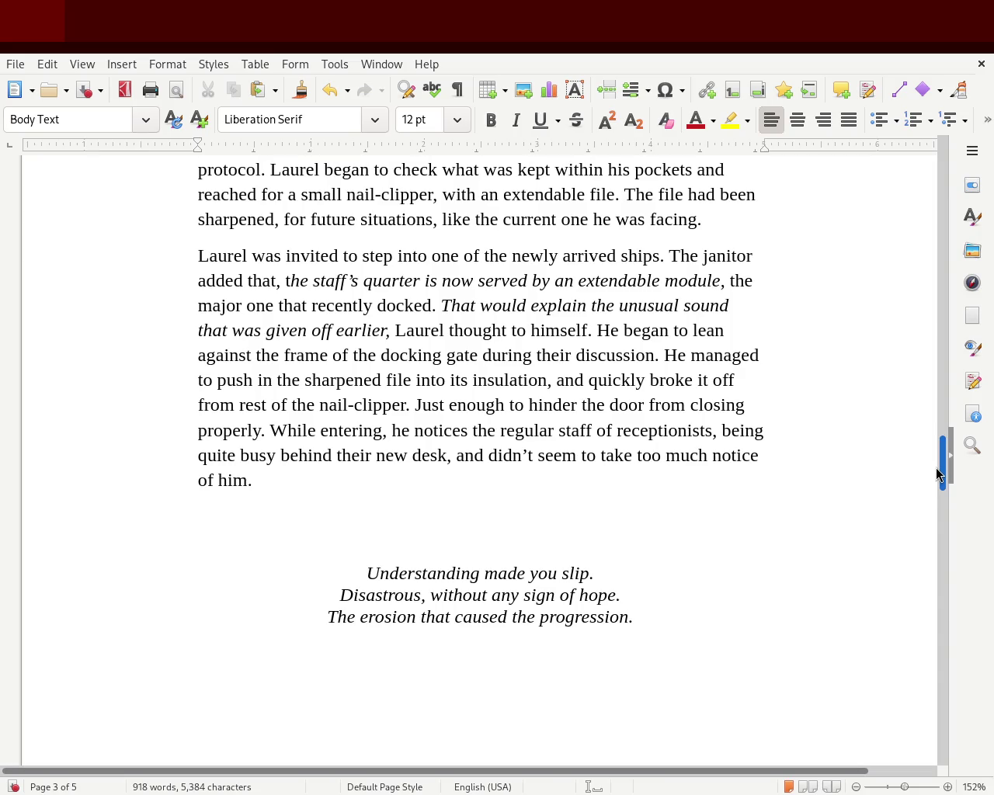
left_click_drag(937, 475, 934, 475)
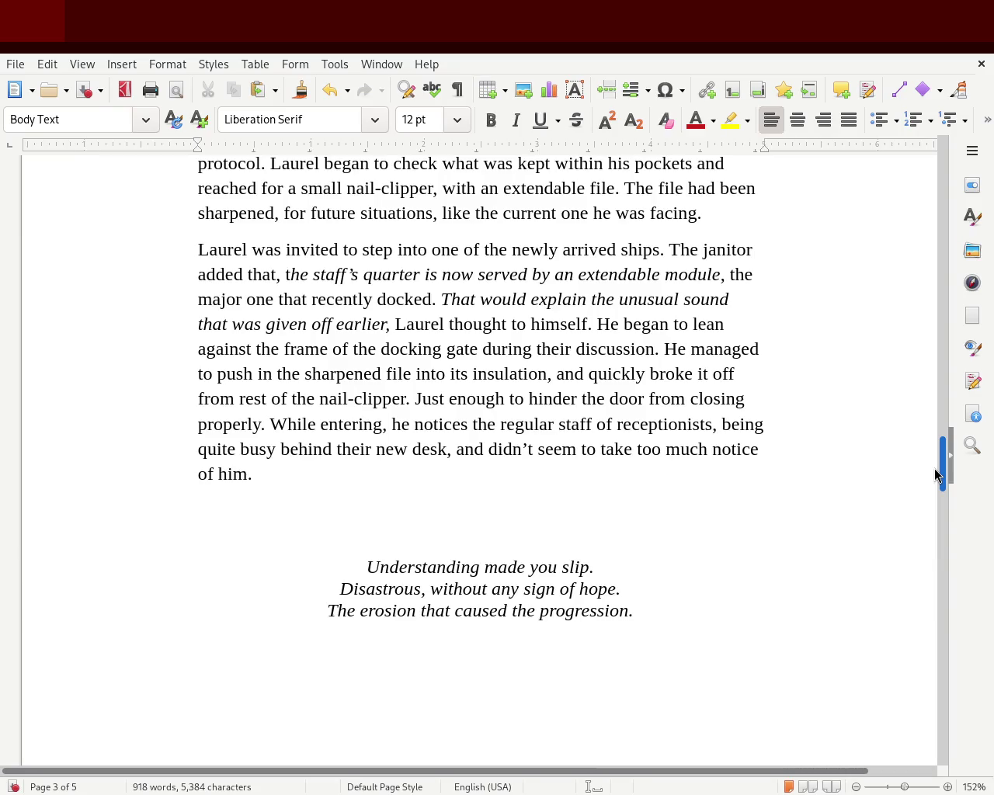
double_click(471, 448)
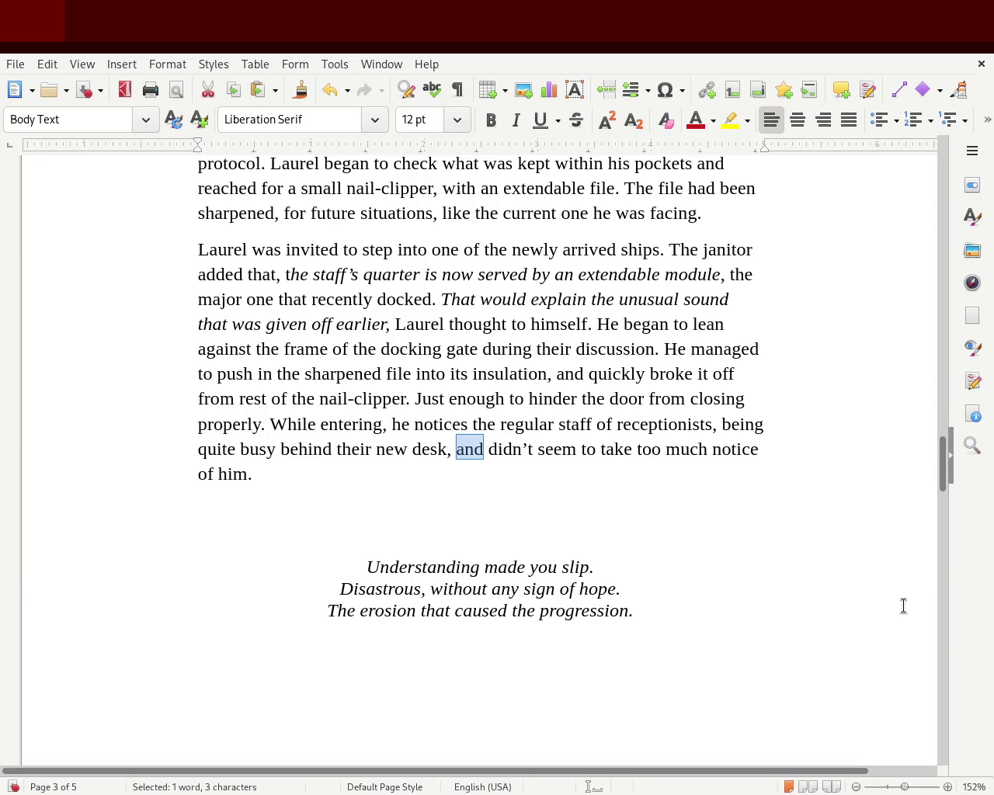
Delete the words after 'desk,' and type 'didn't care to' as a new ending
key("Delete")
key("Delete")
key("Delete")
key("Delete")
key("Delete")
key("Delete")
key("Delete")
key("Delete")
key("Delete")
key("Delete")
key("Delete")
key("Delete")
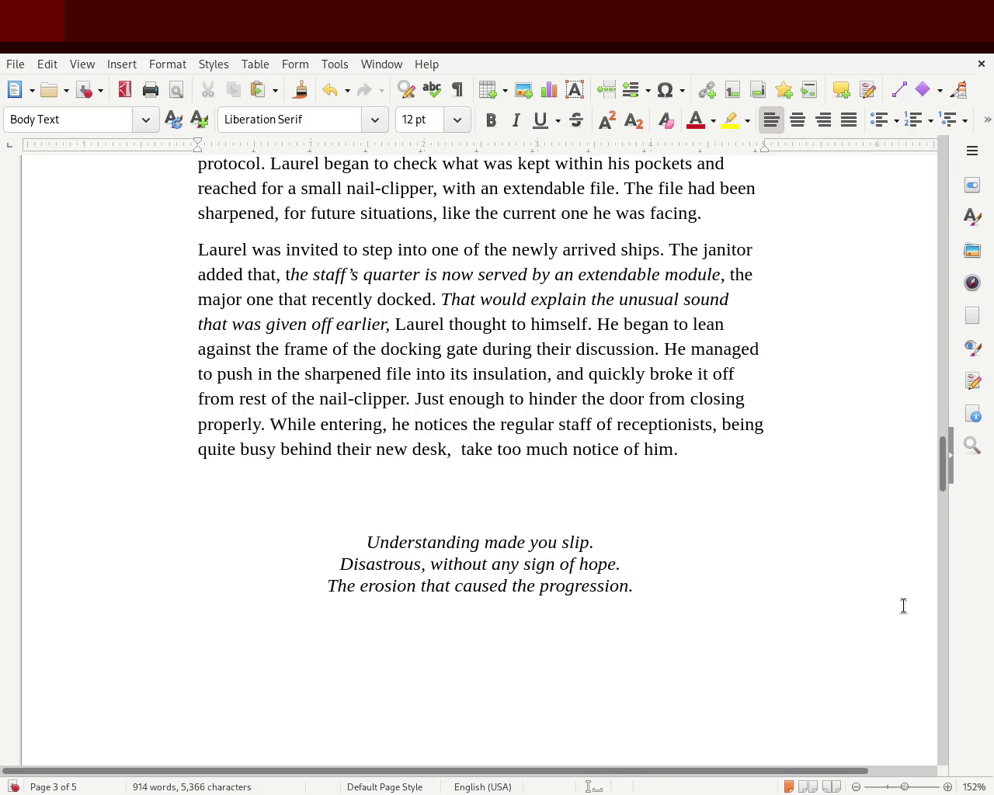
key("Delete")
key("Delete")
key("Delete")
key("Delete")
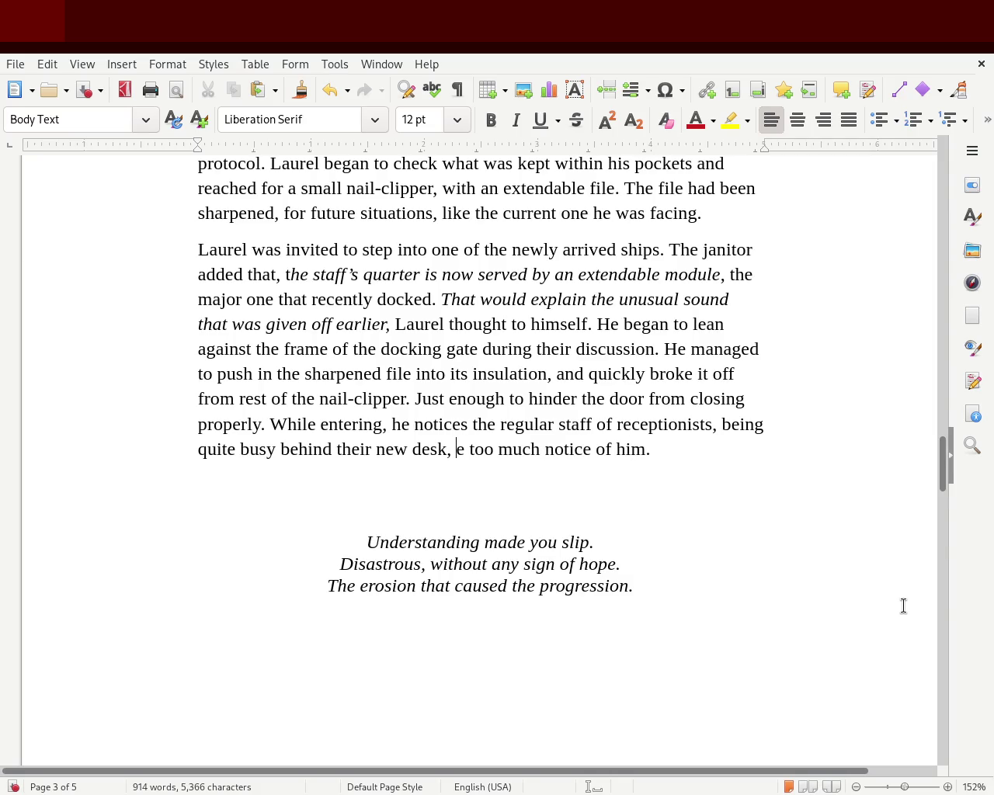
key("Delete")
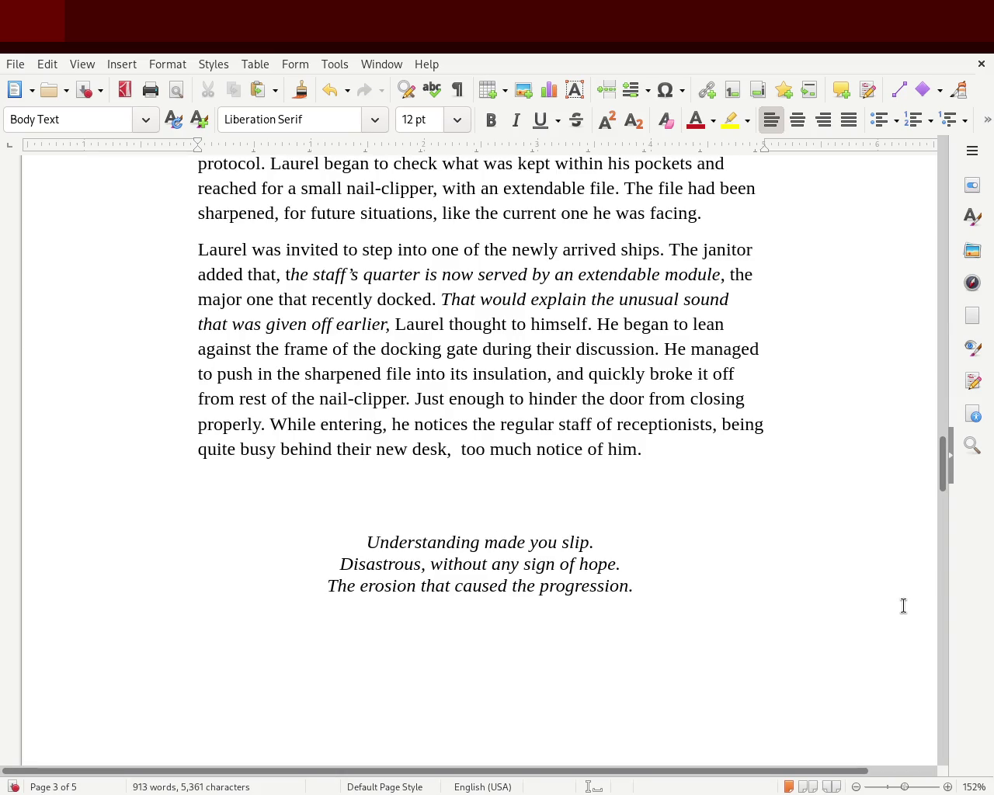
type("didnt")
key("BackSpace")
type("'t")
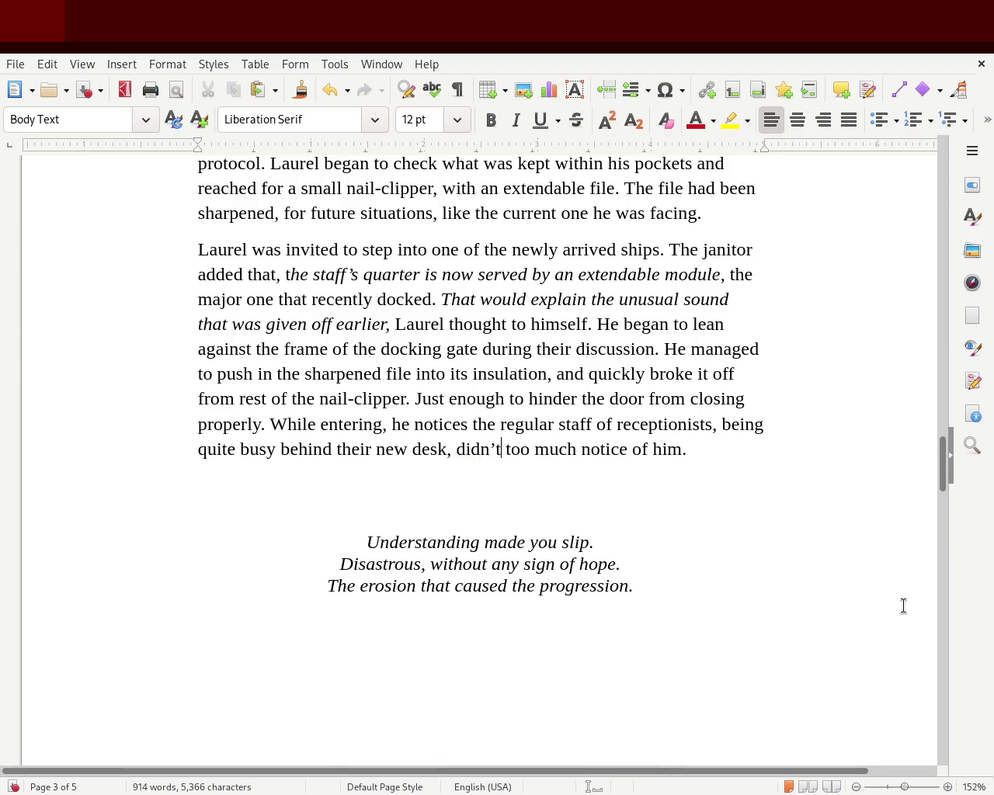
type(" care to")
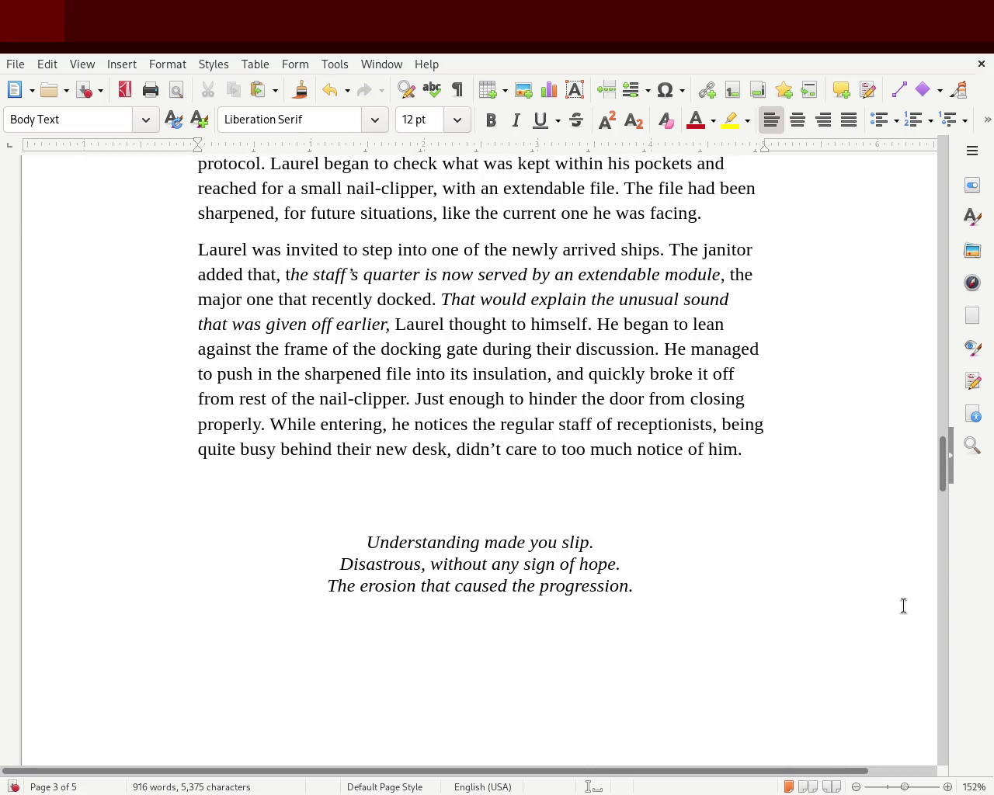
Remove the trial endings so the sentence ends 'quite busy behind their new desk.'
key("Left")
key("Left")
key("Left")
key("Left")
key("Left")
key("Delete")
key("Delete")
key("Delete")
key("Delete")
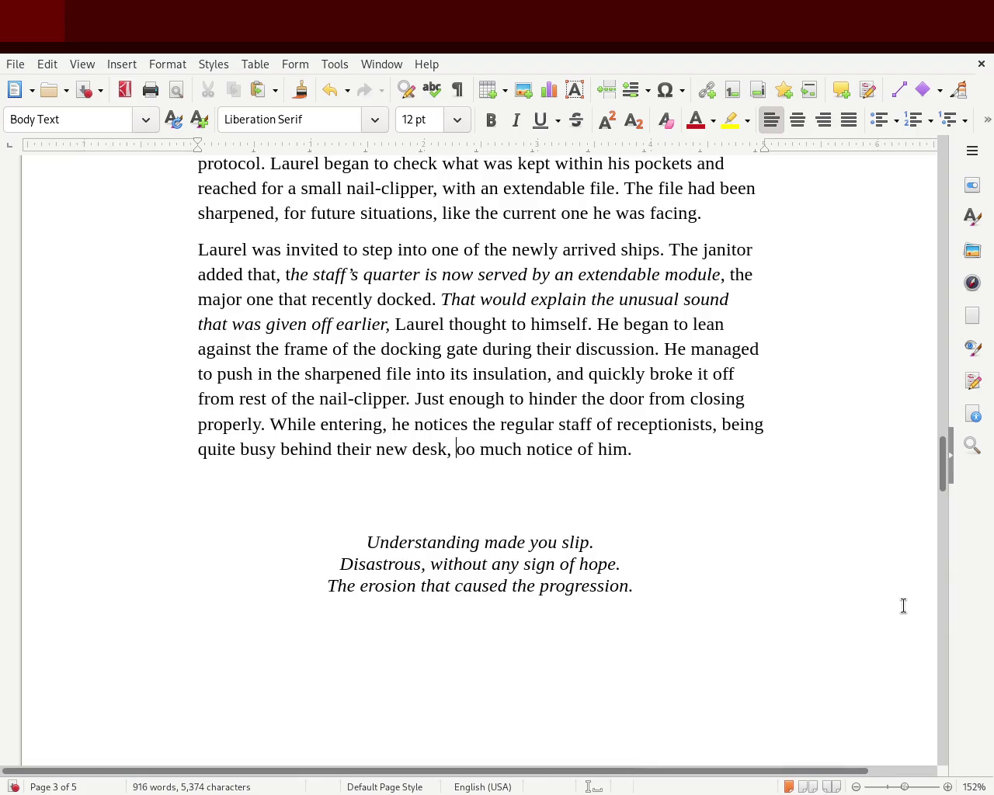
key("Delete")
key("Delete")
key("Delete")
key("Delete")
key("Delete")
key("Delete")
key("Delete")
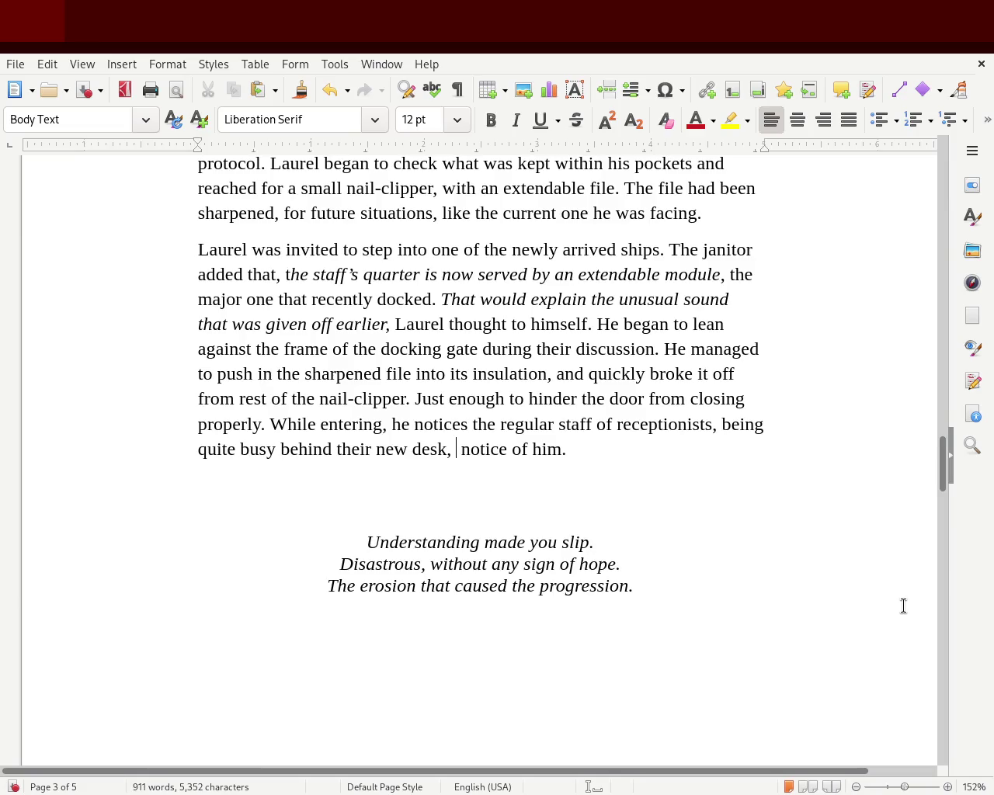
type("without")
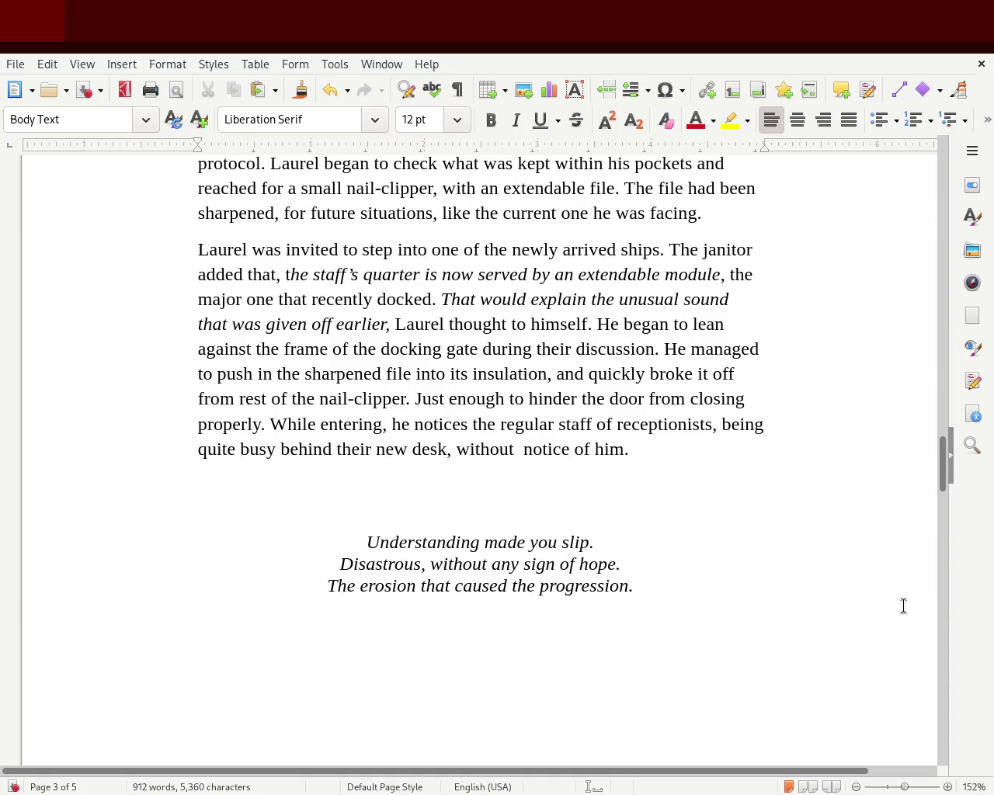
key("Left")
key("ctrl+Left")
key("ctrl+Left")
key("Delete")
key("Delete")
key("Delete")
key("Delete")
key("Delete")
key("Delete")
key("Delete")
key("Delete")
key("Delete")
key("Delete")
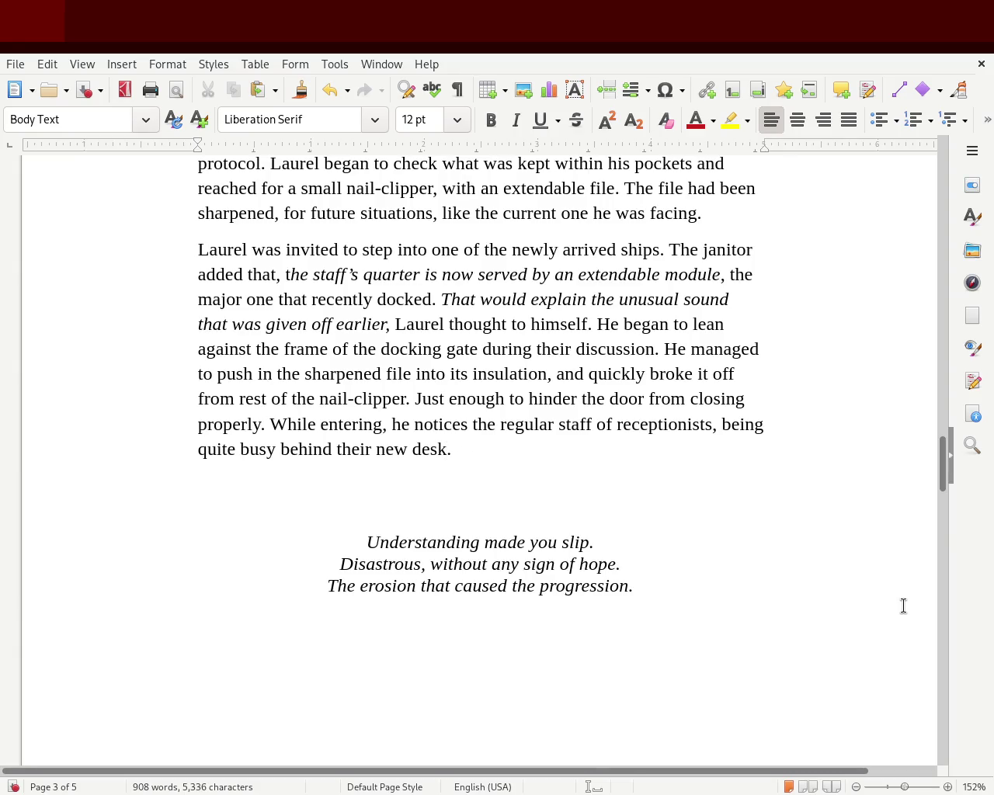
type(", a")
type("lmo")
type("st ")
type("ignoring")
key("BackSpace")
key("BackSpace")
key("BackSpace")
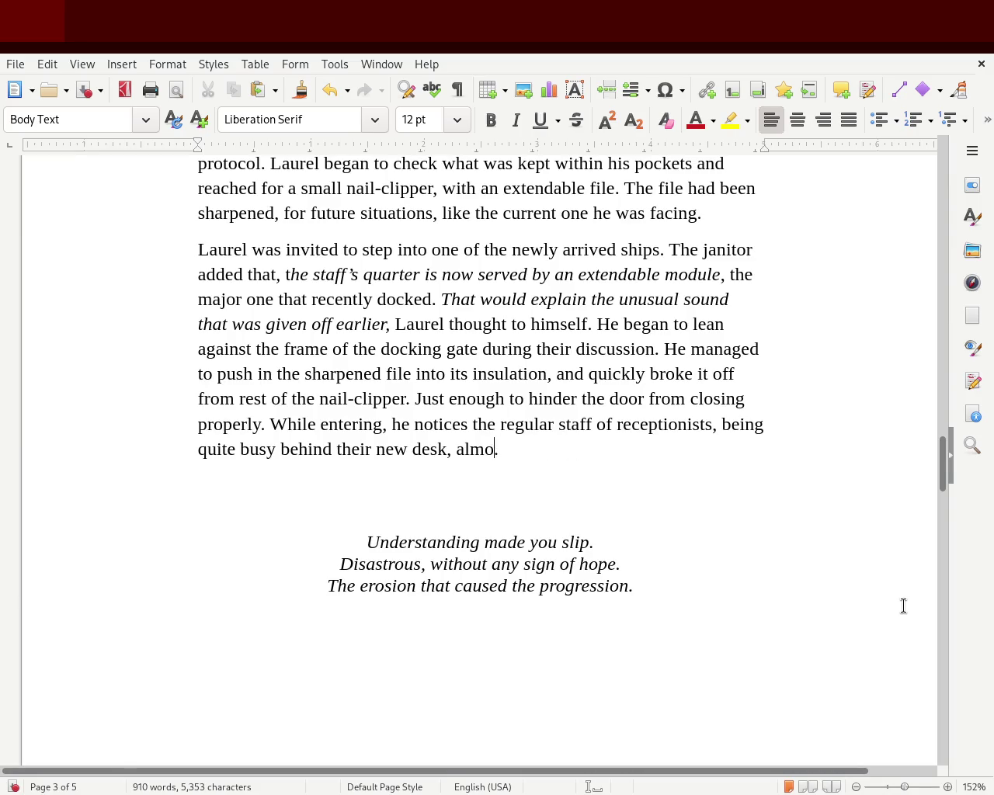
key("BackSpace")
key("BackSpace")
key("BackSpace")
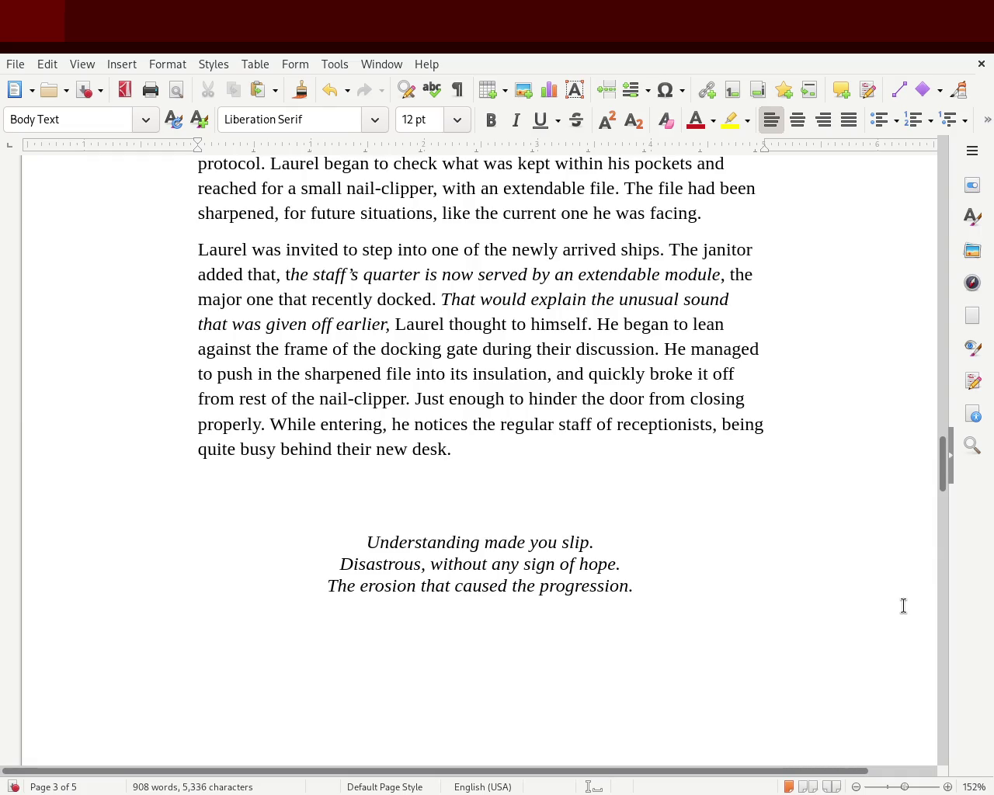
type(", un")
key("BackSpace")
key("BackSpace")
key("BackSpace")
key("BackSpace")
Scroll down through chapter 2 on page 4 to where Laurel mutters unsurprised
left_click_drag(942, 457, 932, 541)
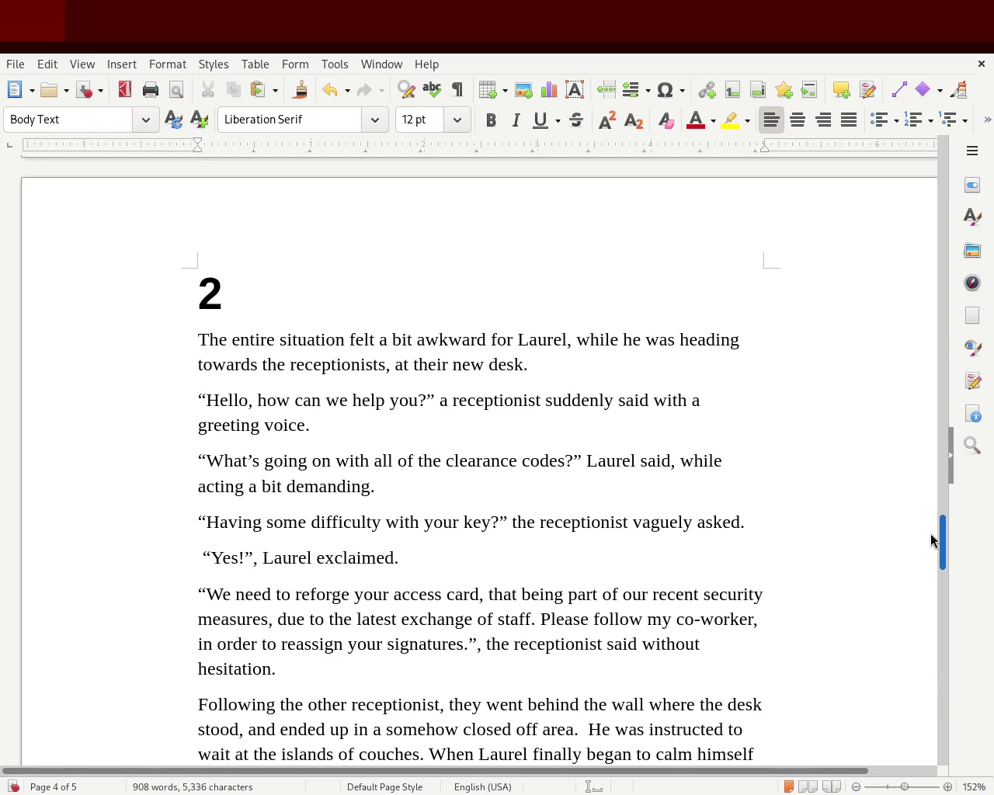
scroll(930, 534, "down", 1)
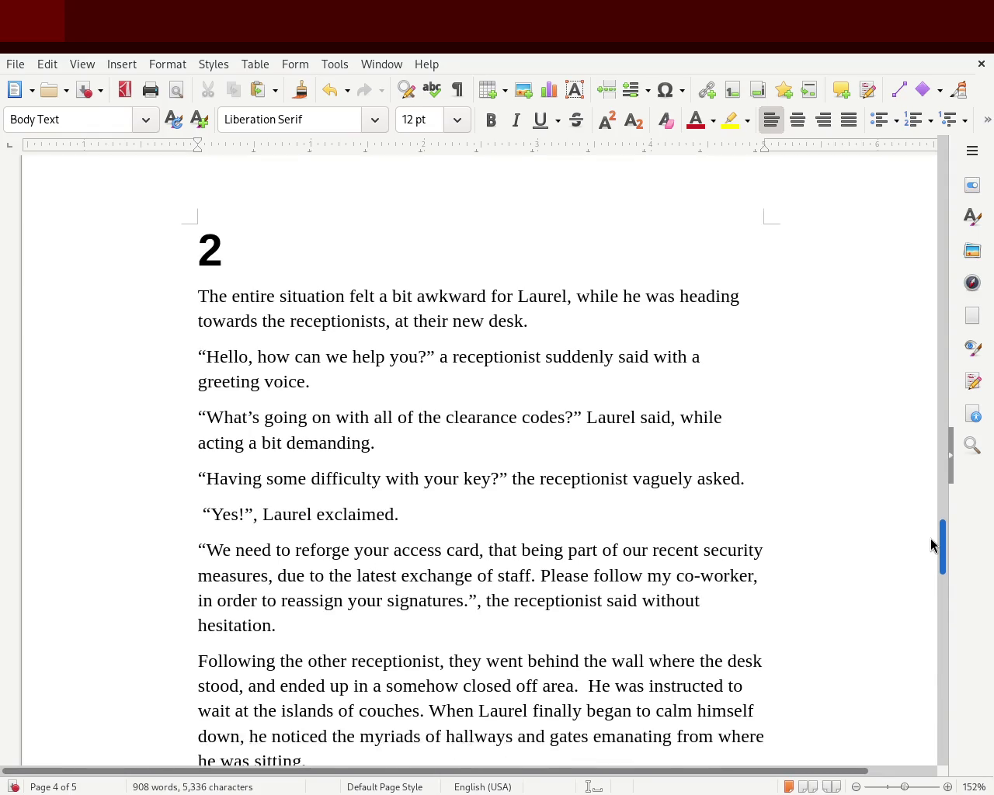
scroll(929, 543, "down", 1)
scroll(929, 545, "down", 1)
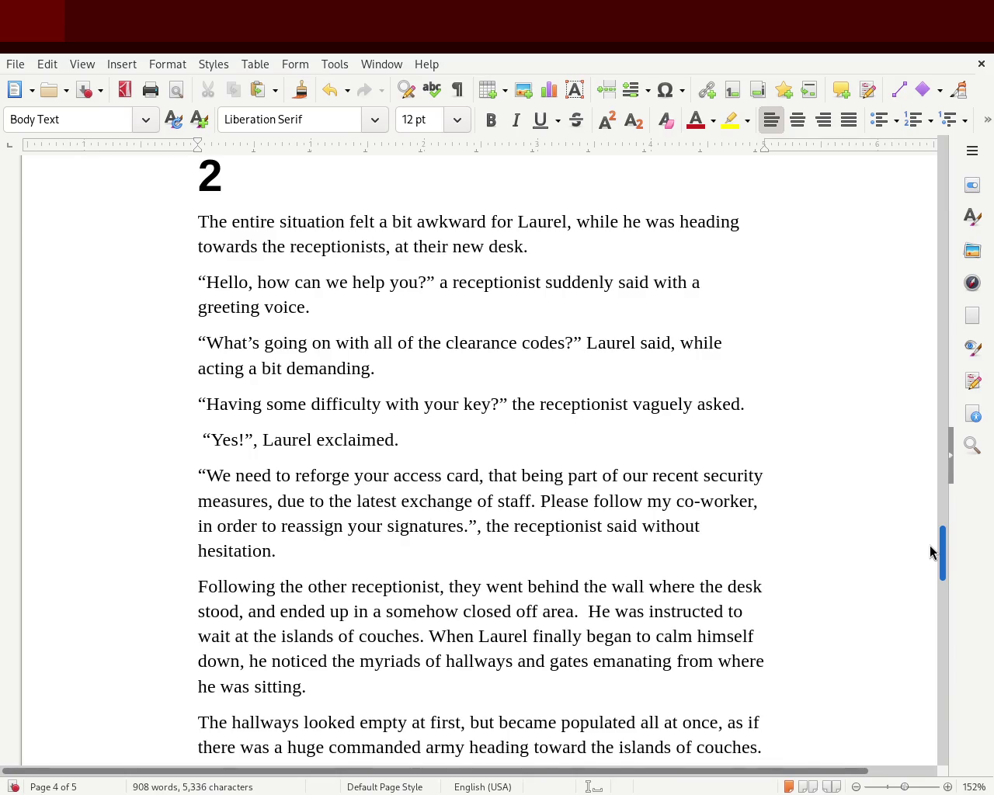
left_click_drag(930, 545, 934, 563)
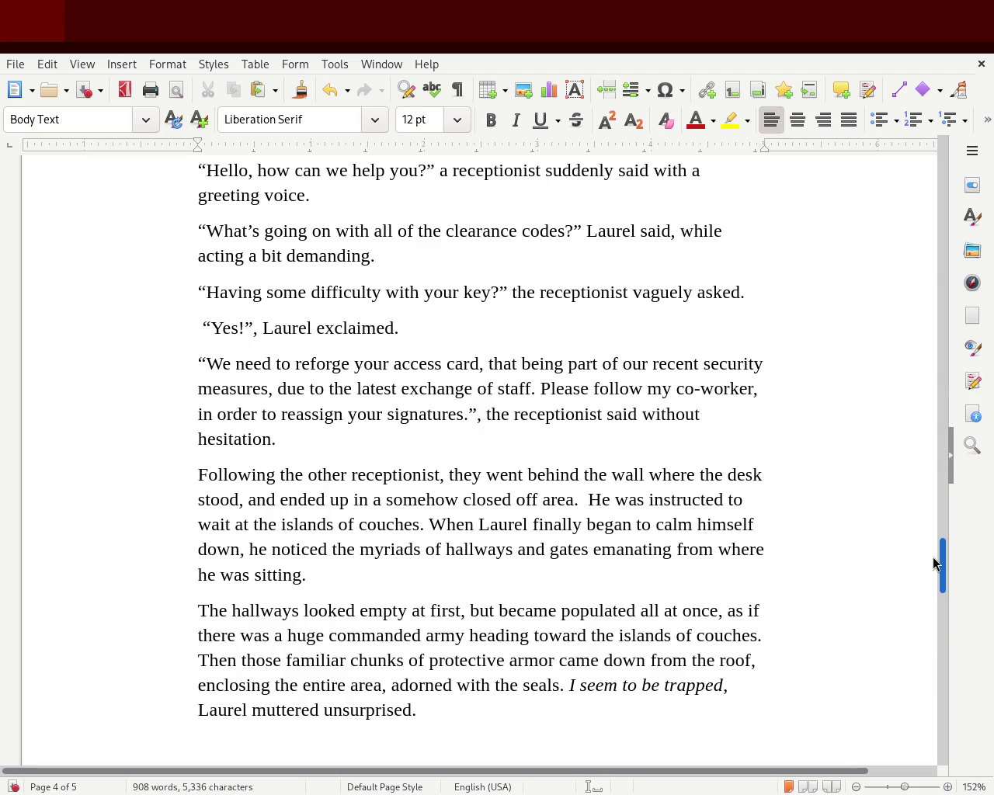
left_click_drag(934, 564, 938, 572)
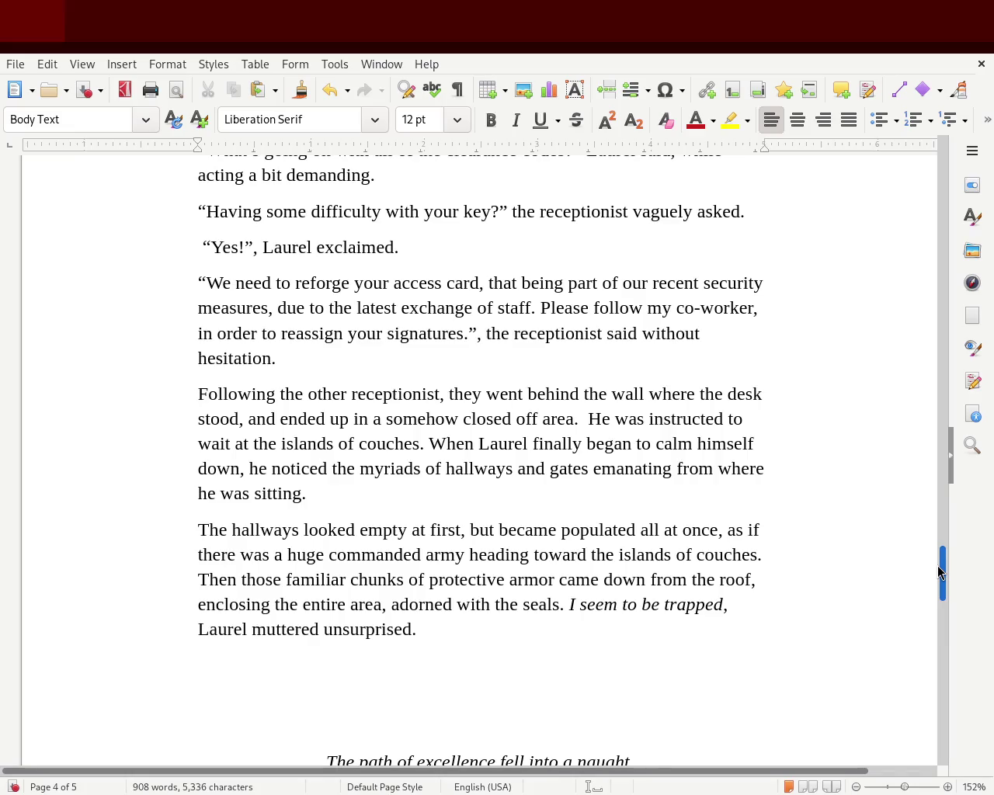
scroll(938, 572, "down", 1)
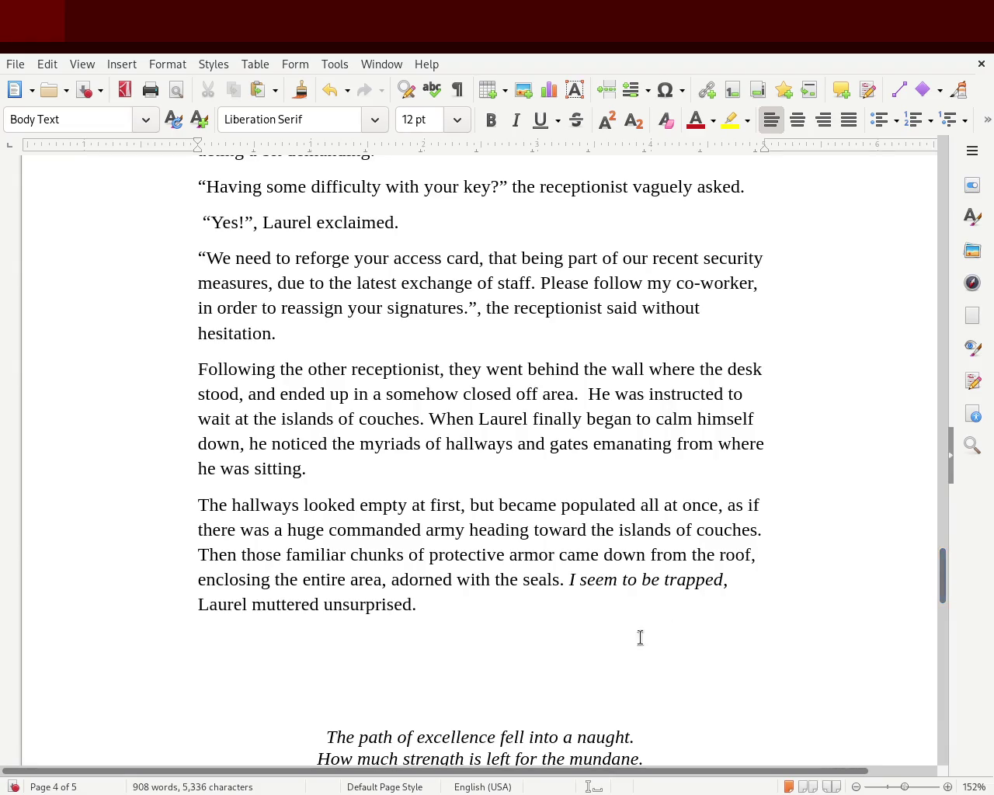
Change 'those' to 'the' and retype the sentence-opening word 'Then'
double_click(255, 557)
type("the")
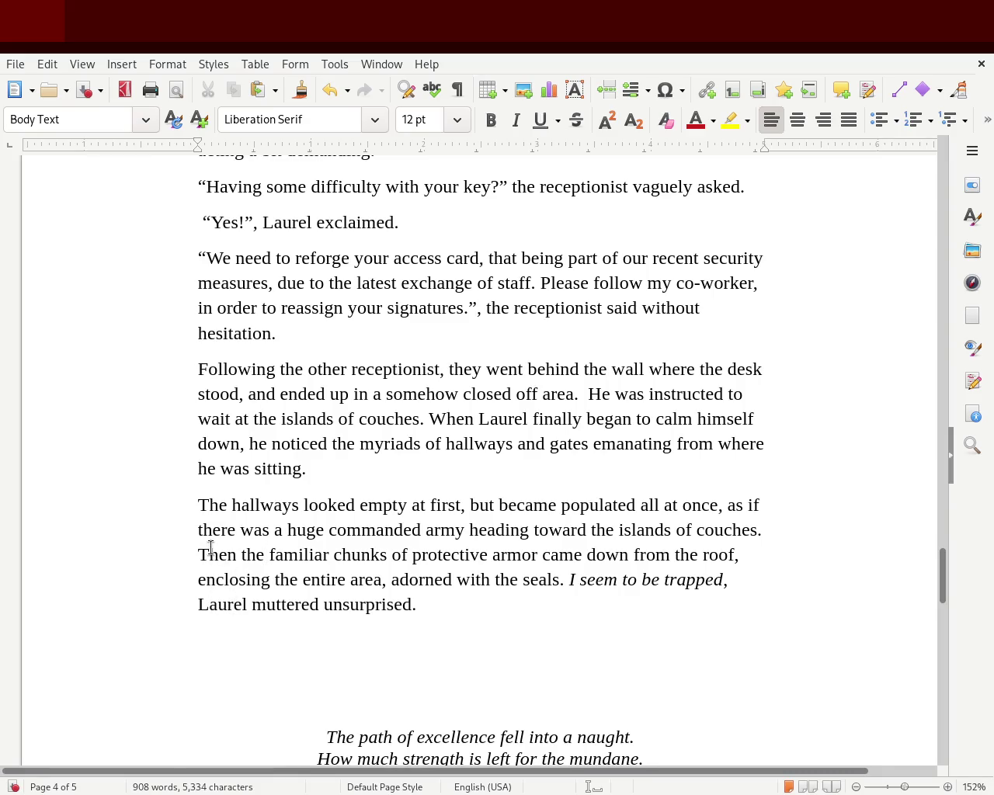
double_click(210, 553)
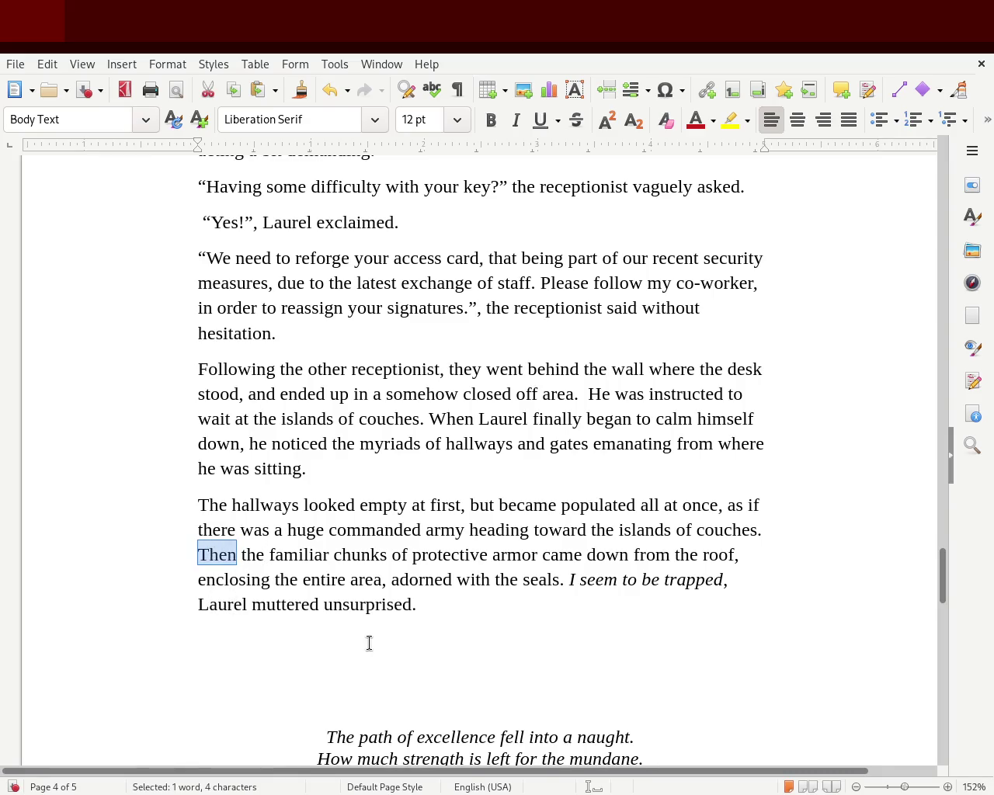
key("Delete")
key("Delete")
key("Delete")
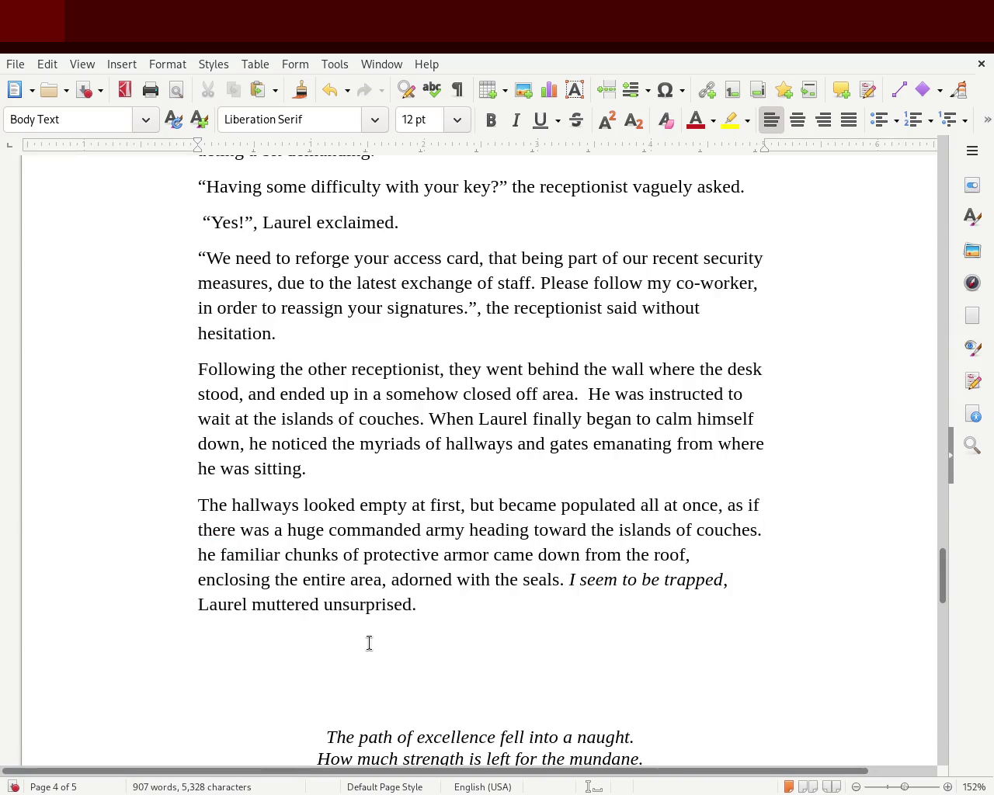
type("T")
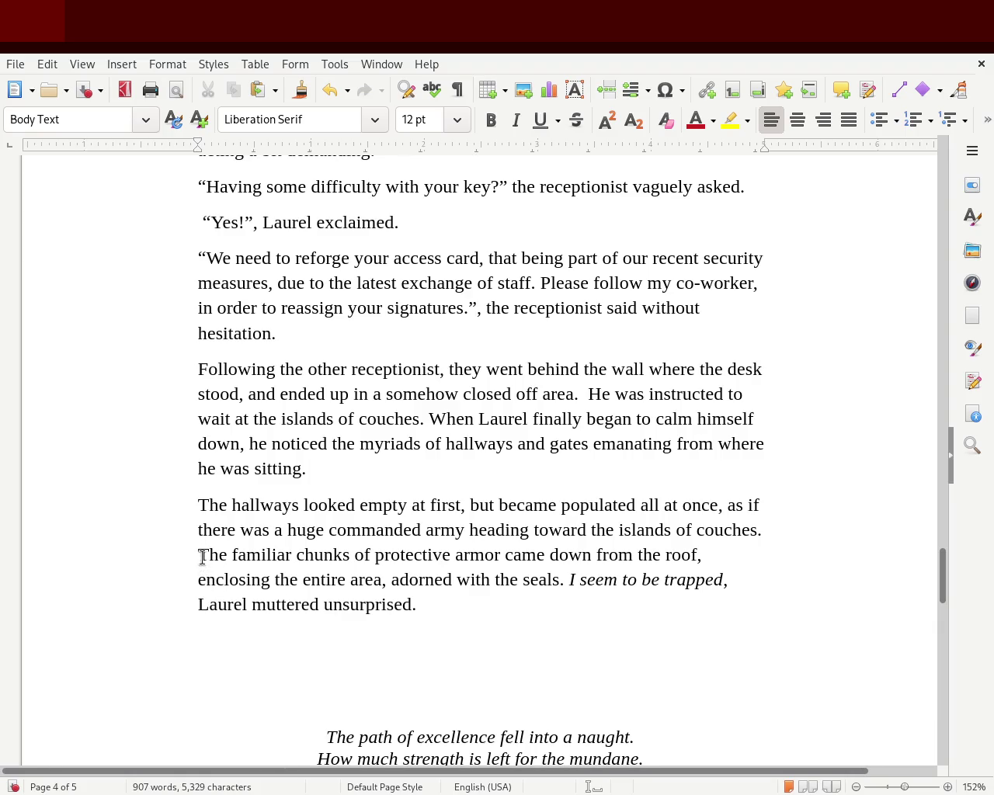
type("Then")
key("Delete")
type("t")
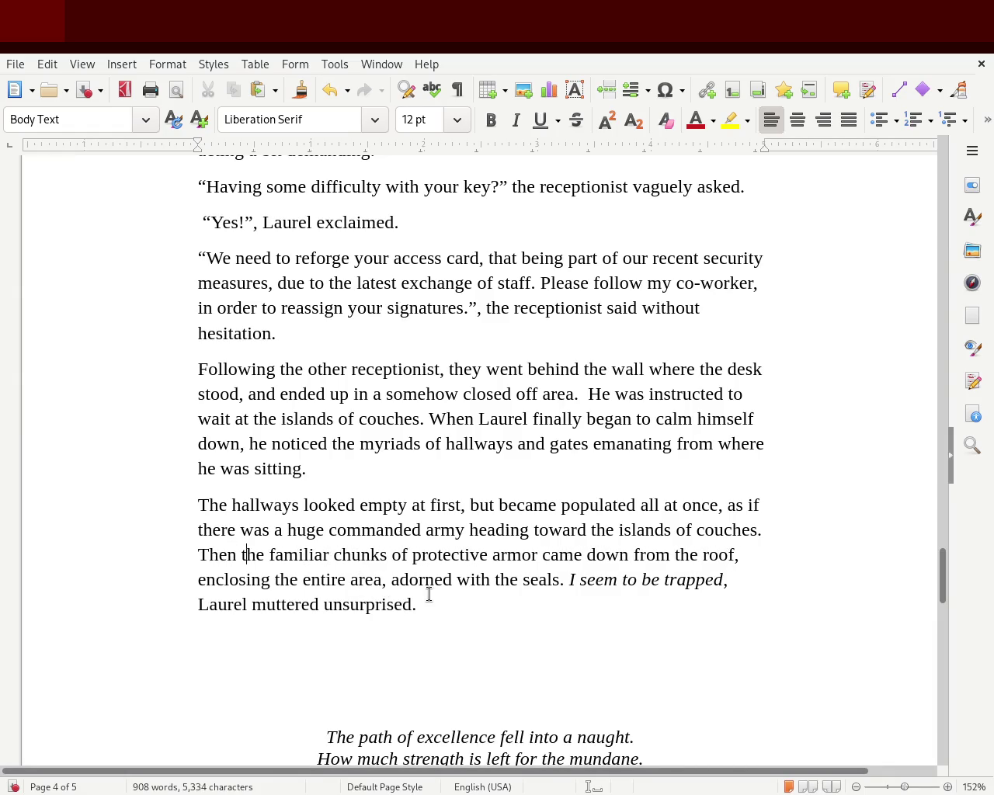
double_click(220, 553)
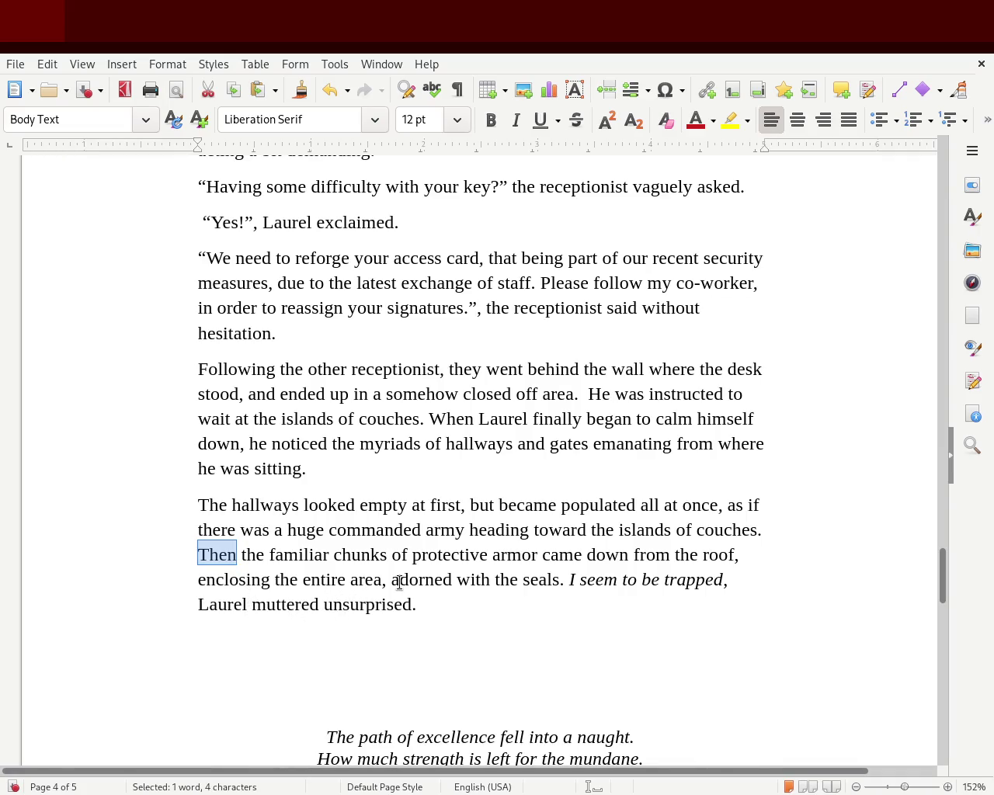
Delete 'adorned with the seals' and change 'unsurprised' to 'unsurprisingly'
left_click_drag(387, 578, 557, 578)
key("Delete")
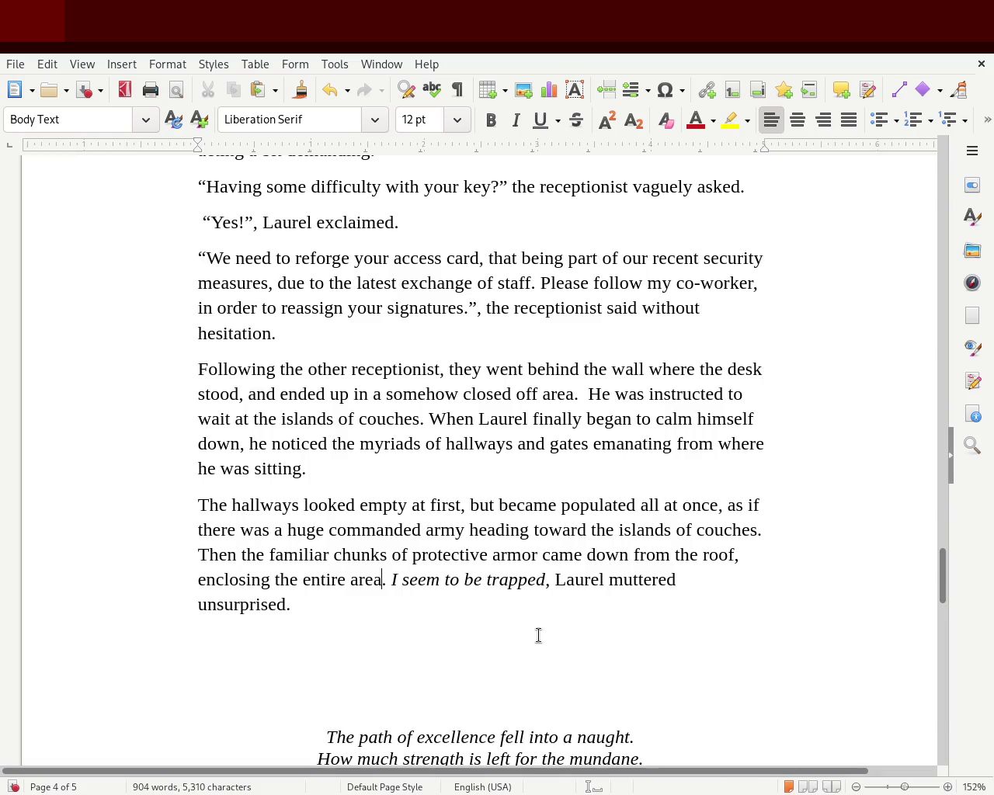
double_click(277, 604)
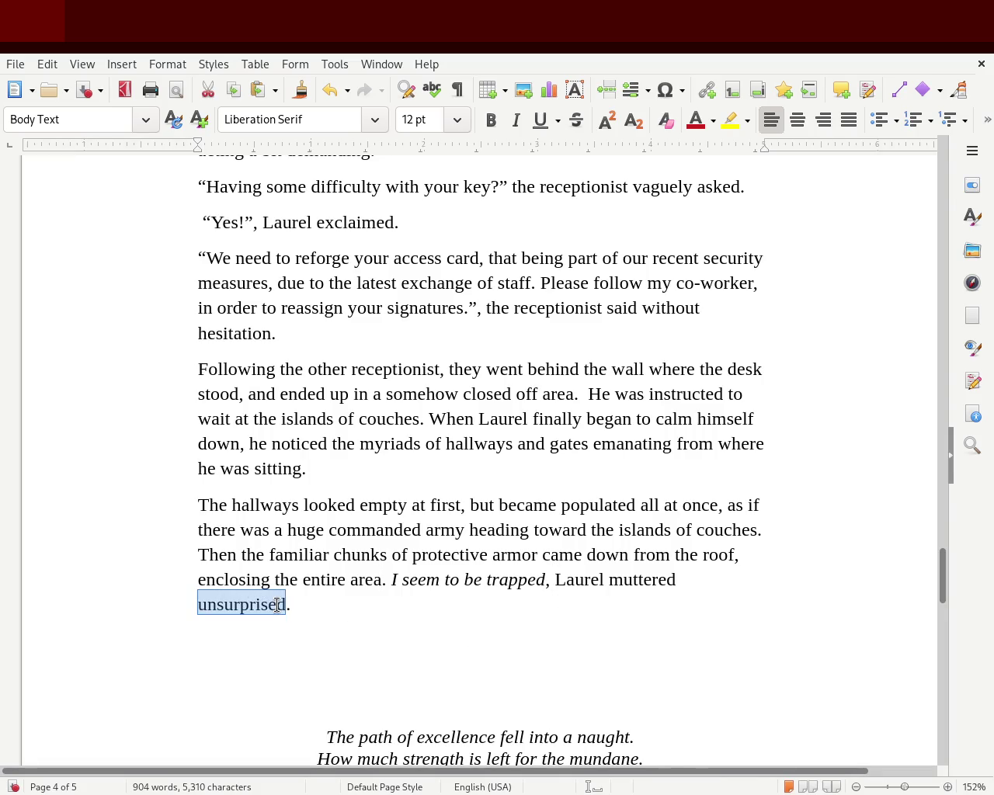
type("unsup")
type("rin")
key("BackSpace")
key("BackSpace")
type("ri")
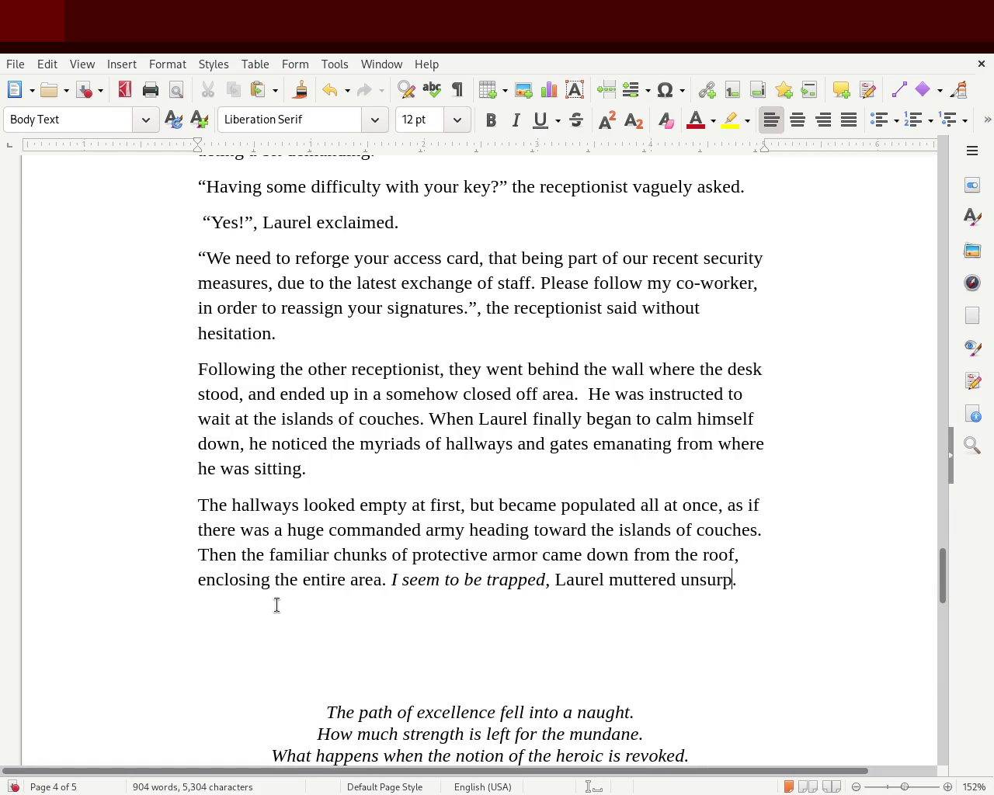
type("singly.")
left_click(468, 489)
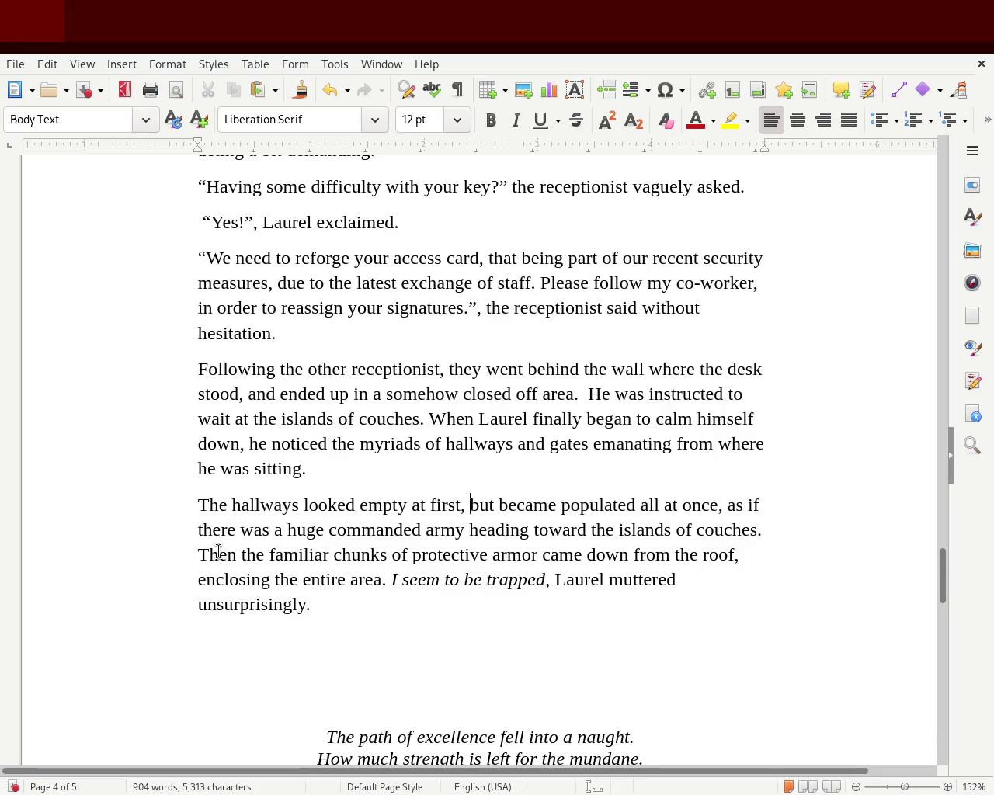
double_click(218, 552)
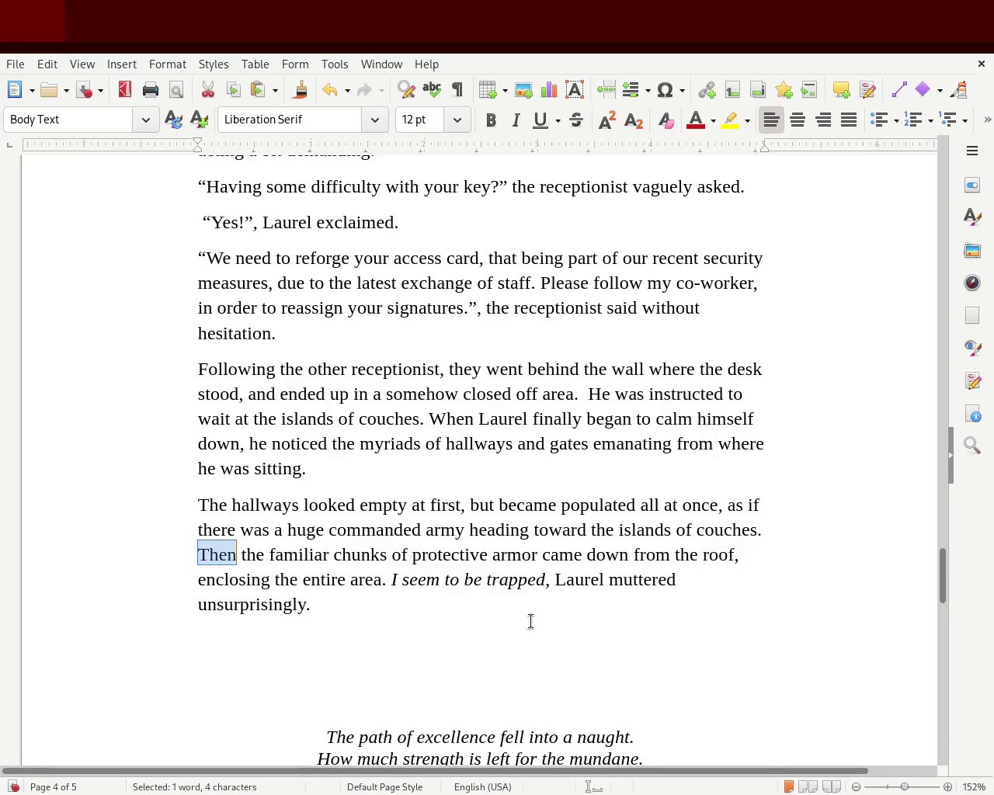
Replace 'Then' with 'During this amazed confusion, those familiar' as the sentence opening
type("During this amezed")
key("BackSpace")
key("BackSpace")
key("BackSpace")
key("BackSpace")
type("azed confusion")
key("BackSpace")
key("BackSpace")
key("BackSpace")
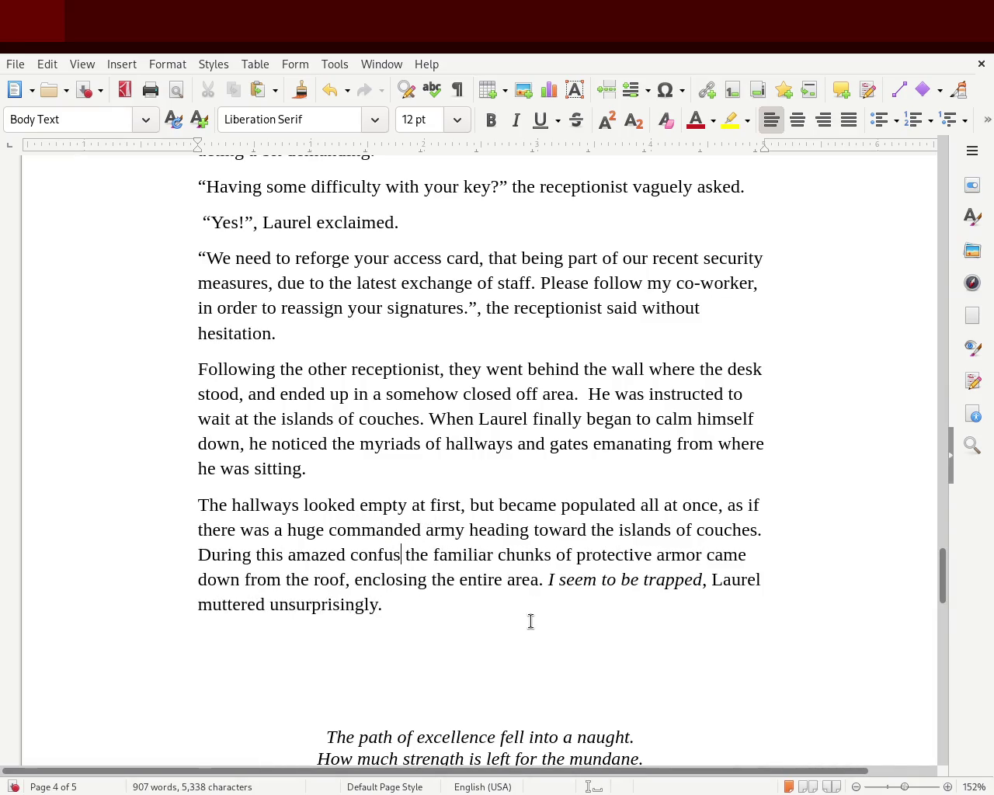
type("sion,")
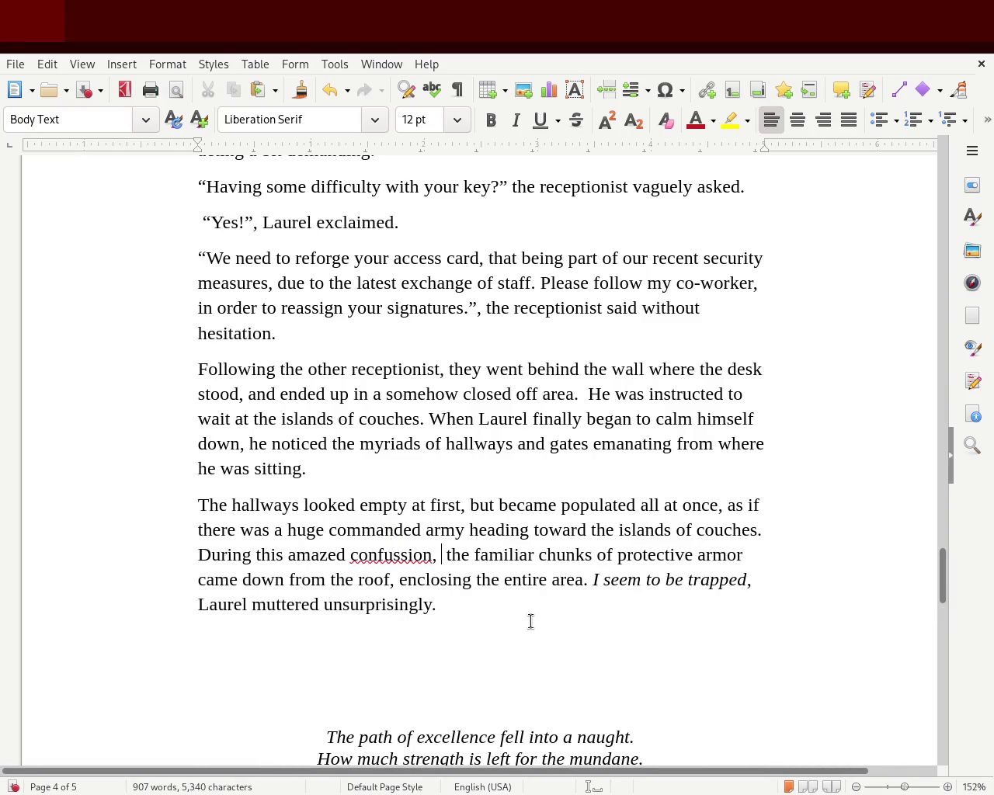
key("Delete")
key("Delete")
key("Delete")
key("Delete")
key("Delete")
key("Delete")
key("Delete")
key("Delete")
key("Delete")
key("Delete")
type("the")
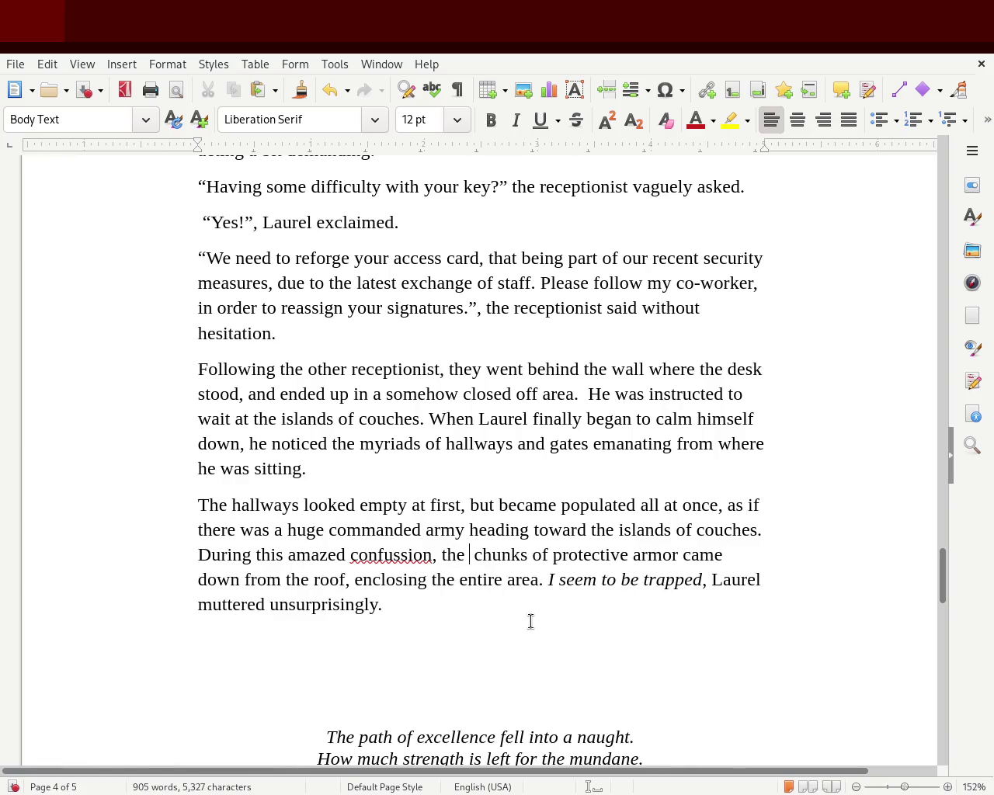
key("BackSpace")
key("BackSpace")
key("BackSpace")
key("BackSpace")
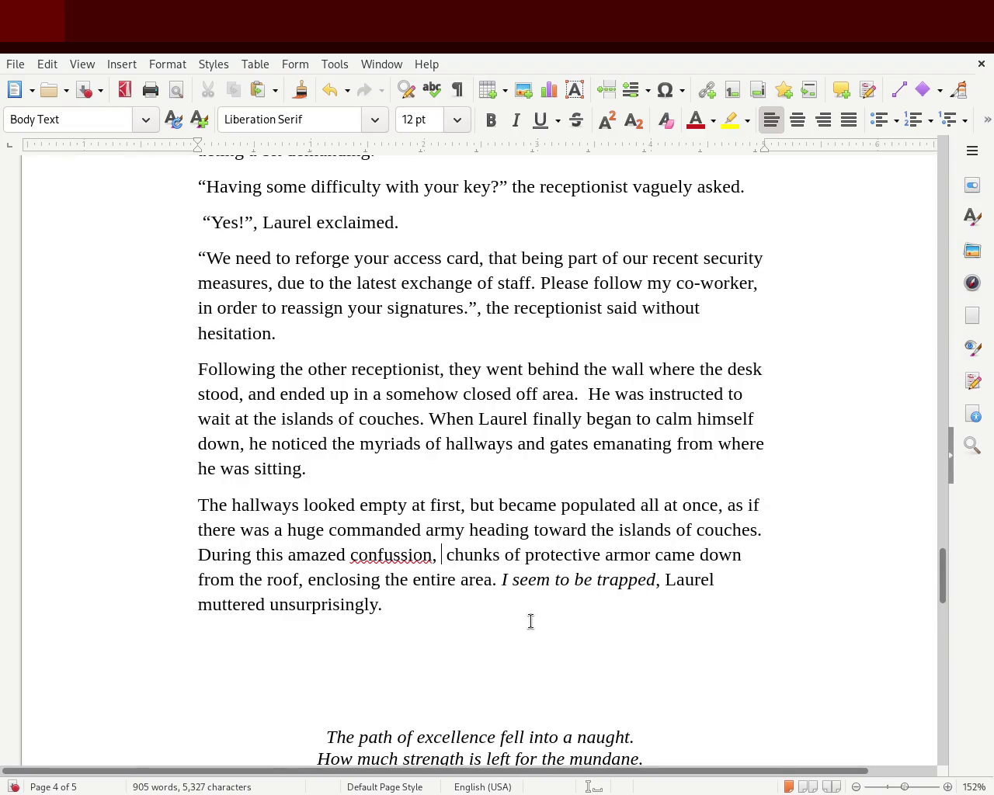
type("those ")
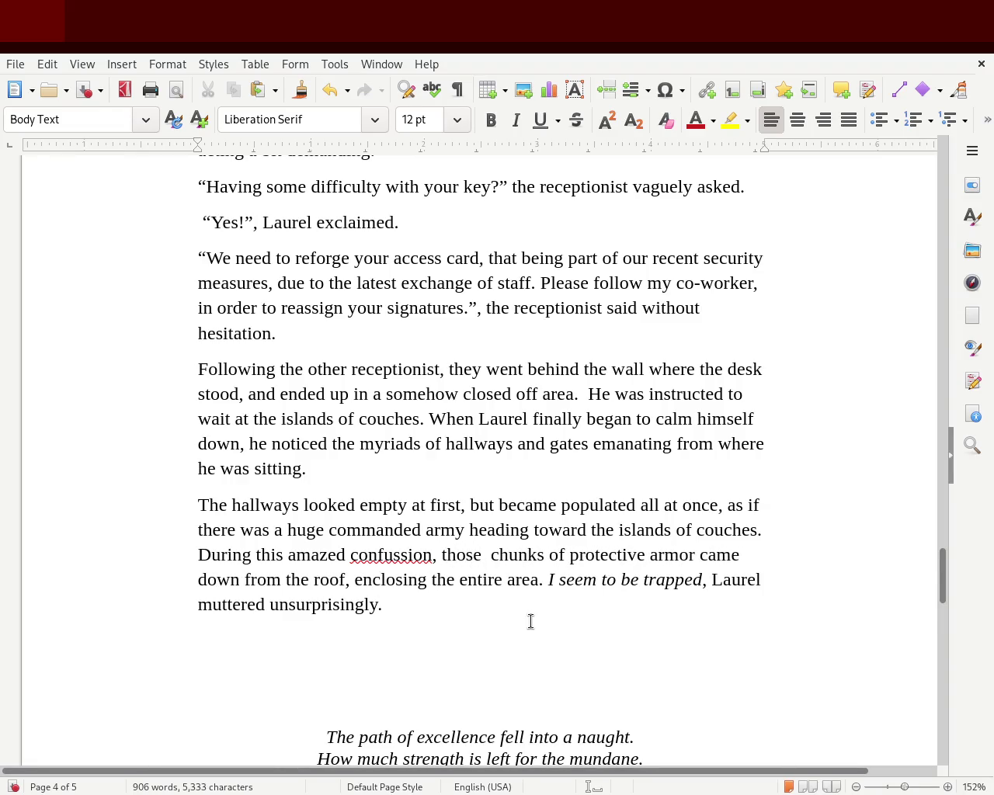
type("famillimar")
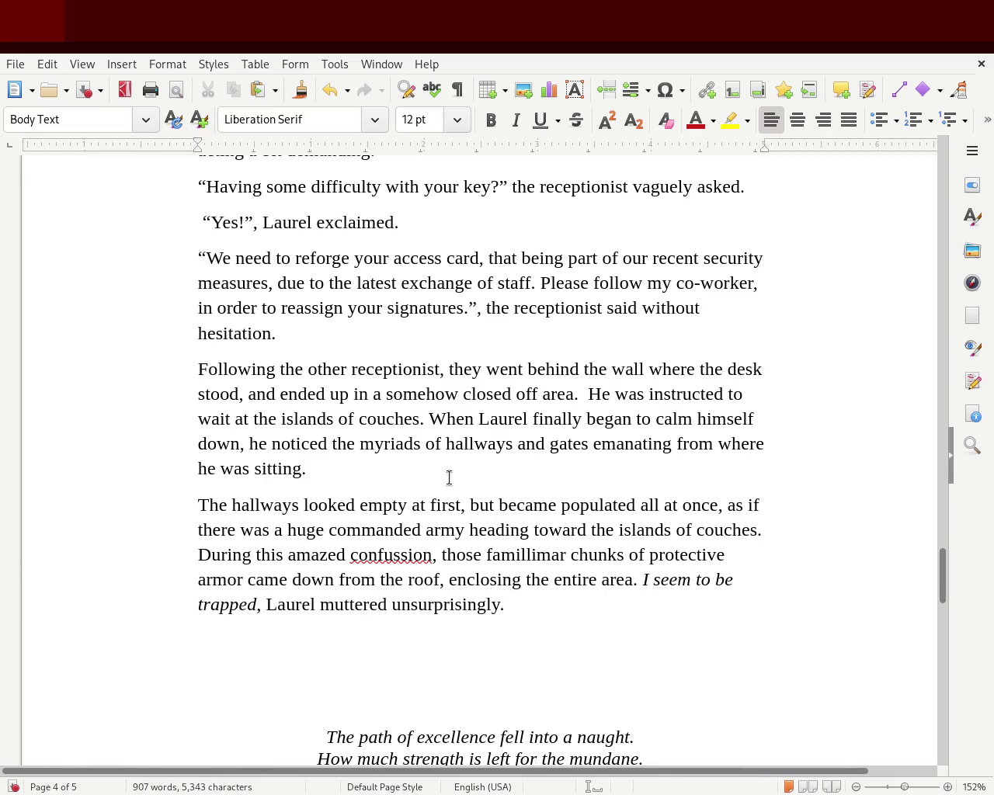
Correct the misspellings 'famillimar' and 'confussion' to 'familiar' and 'confusion'
double_click(533, 556)
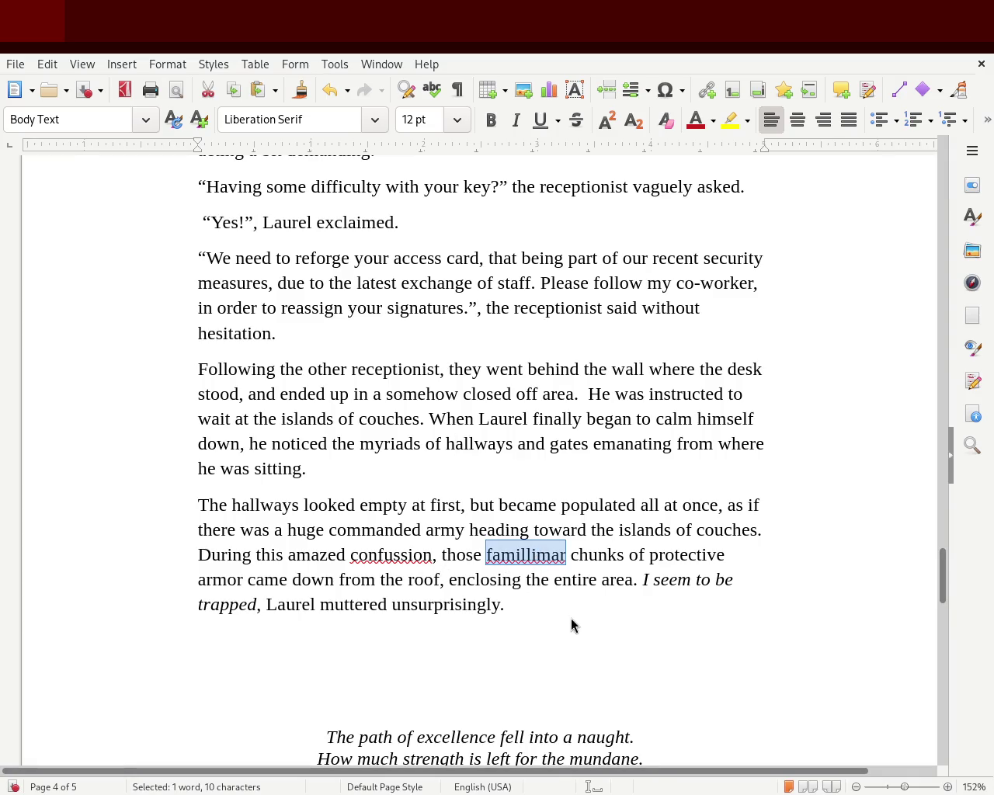
type("familiar")
double_click(392, 554)
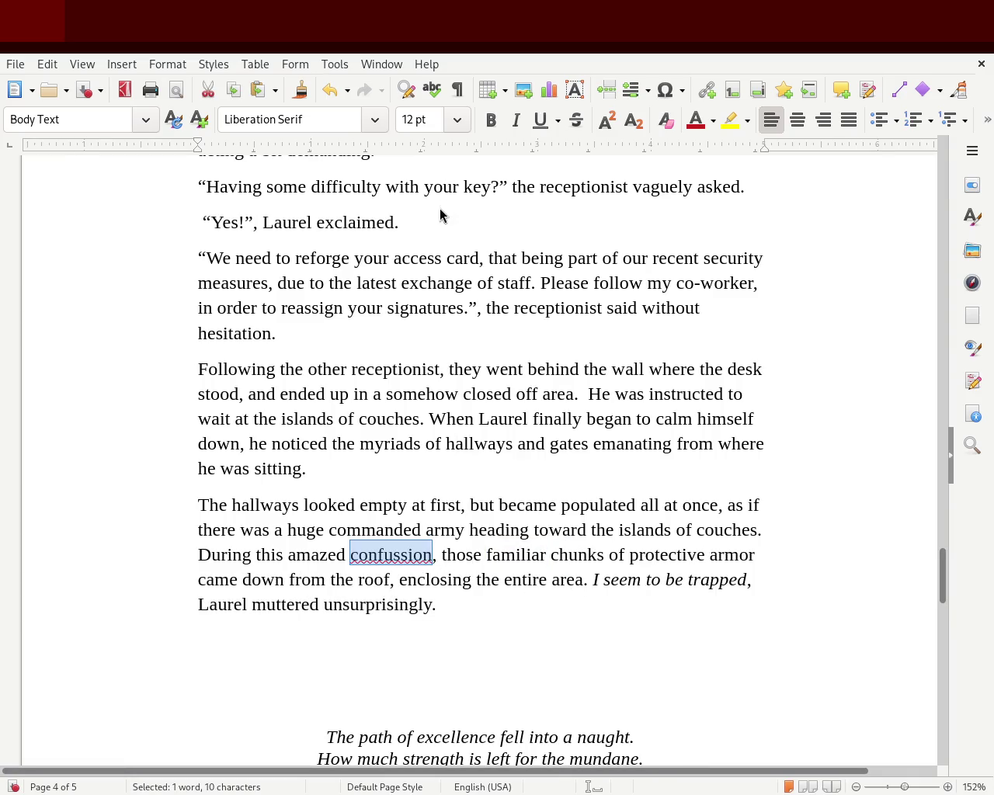
type("confusion")
left_click(542, 555)
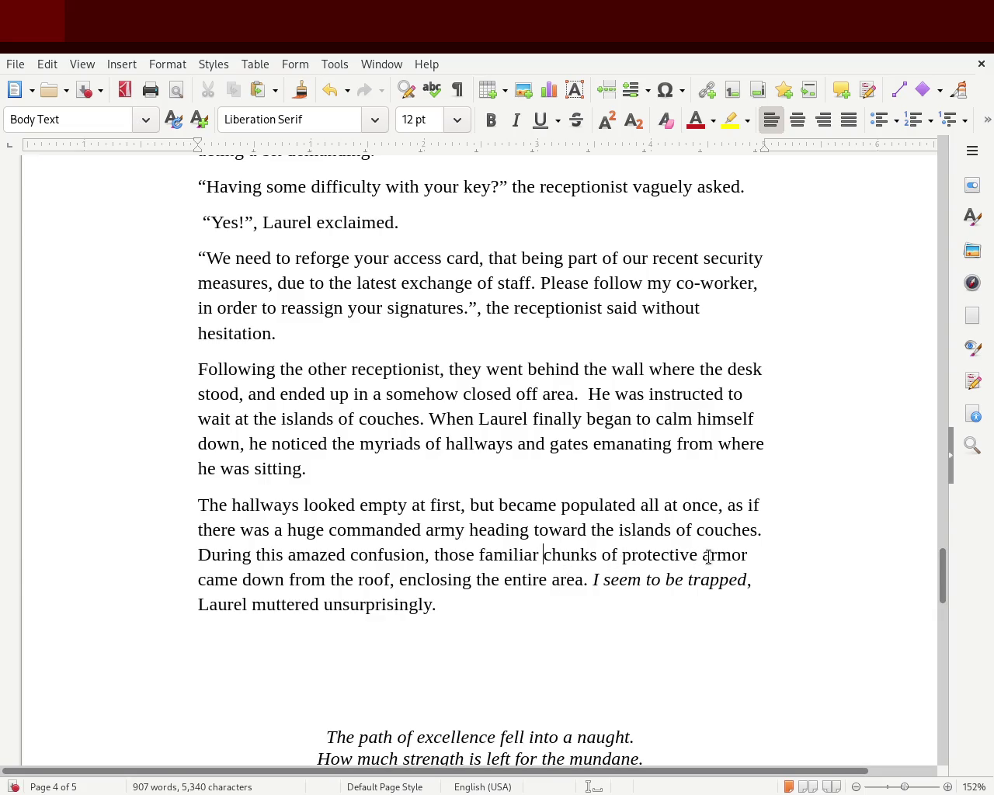
left_click(200, 580)
Replace 'came' with 'blasted' and save the story
double_click(204, 581)
type("blasted")
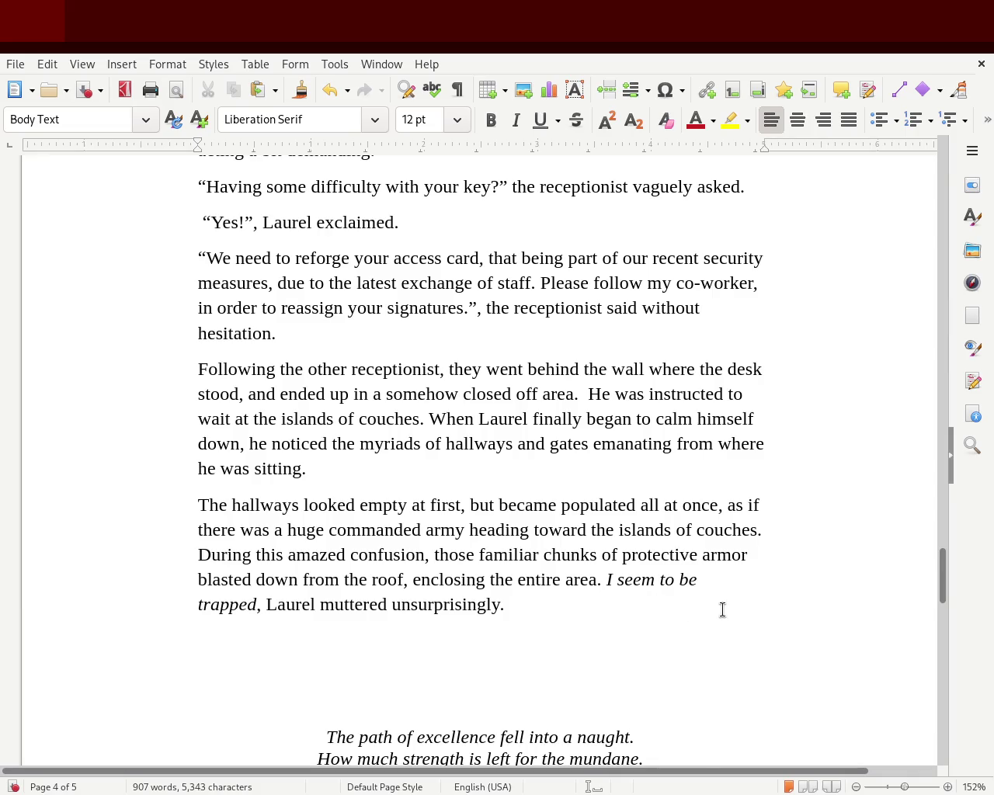
left_click_drag(459, 606, 508, 605)
left_click(527, 605)
key("ctrl+s")
Make the armor read 'came blasting down from the roof' and save again
double_click(274, 552)
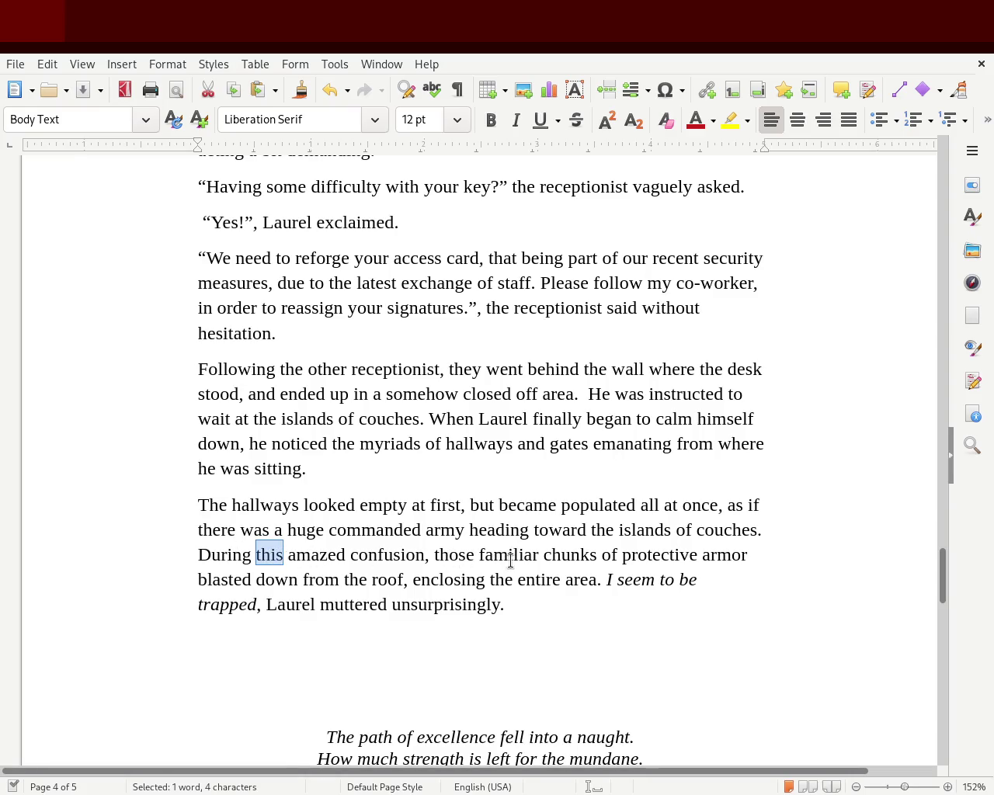
left_click(458, 557)
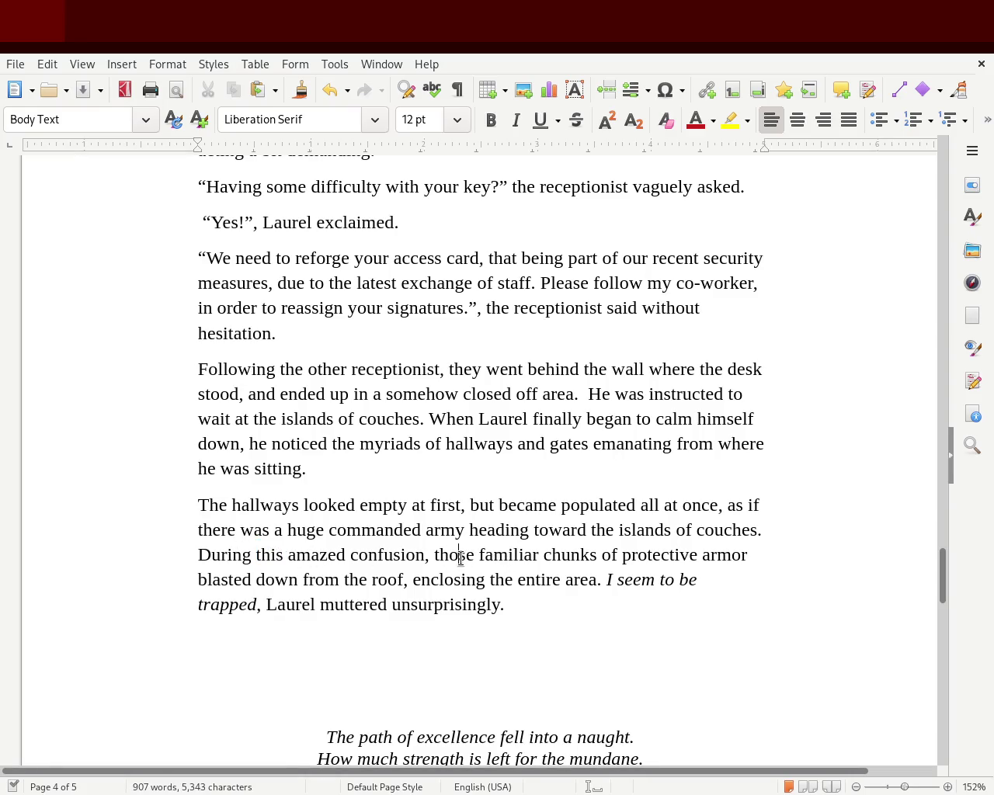
double_click(462, 557)
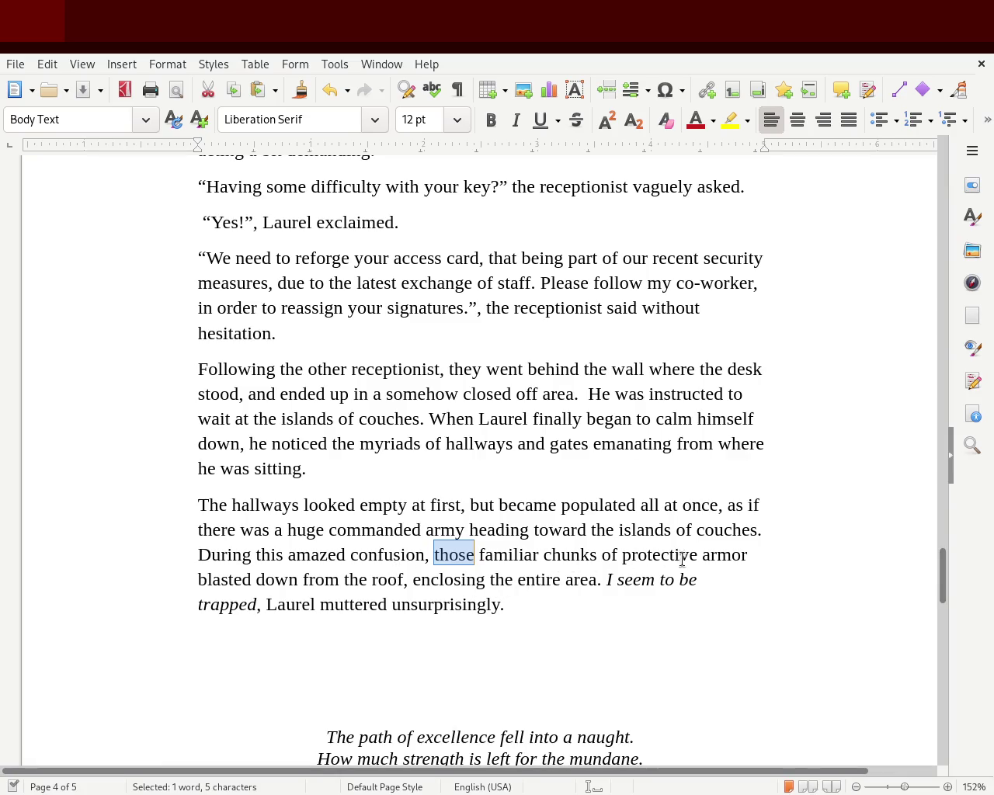
left_click(756, 557)
type("c")
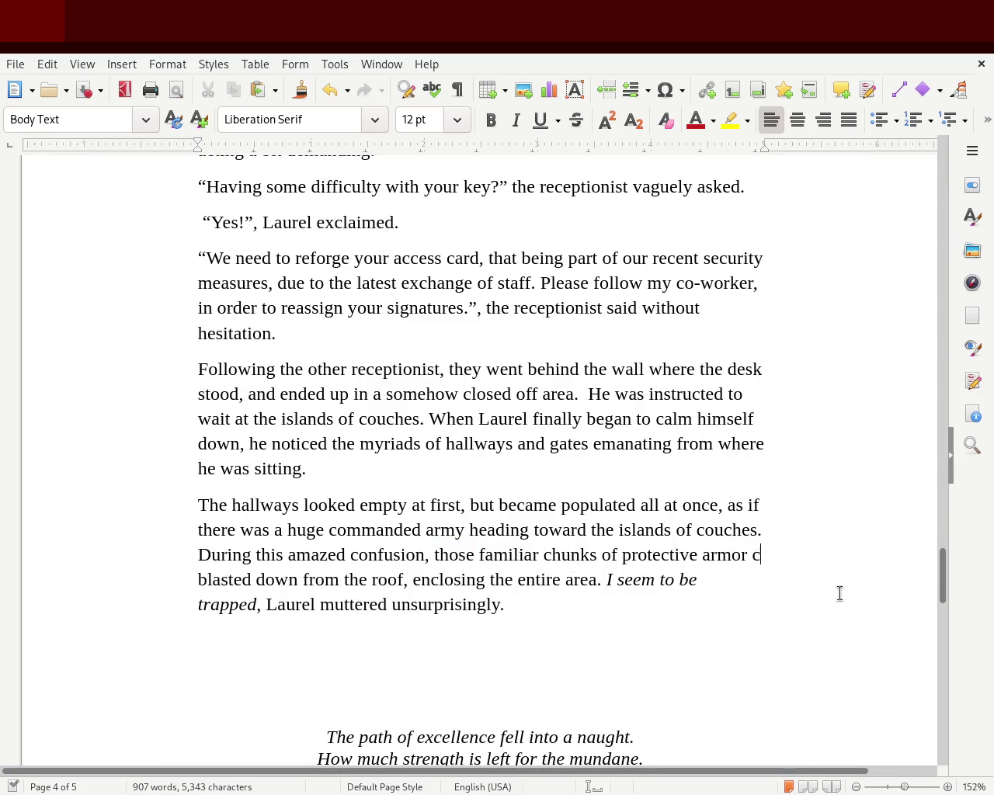
type("ame")
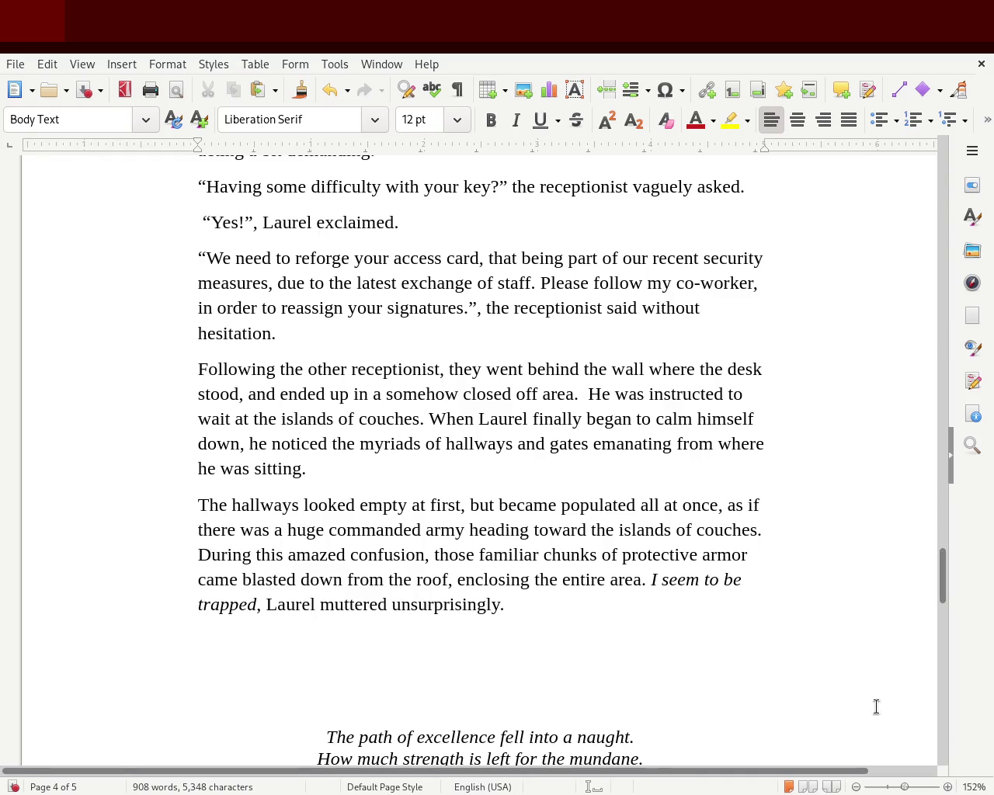
key("Delete")
key("BackSpace")
type("ing")
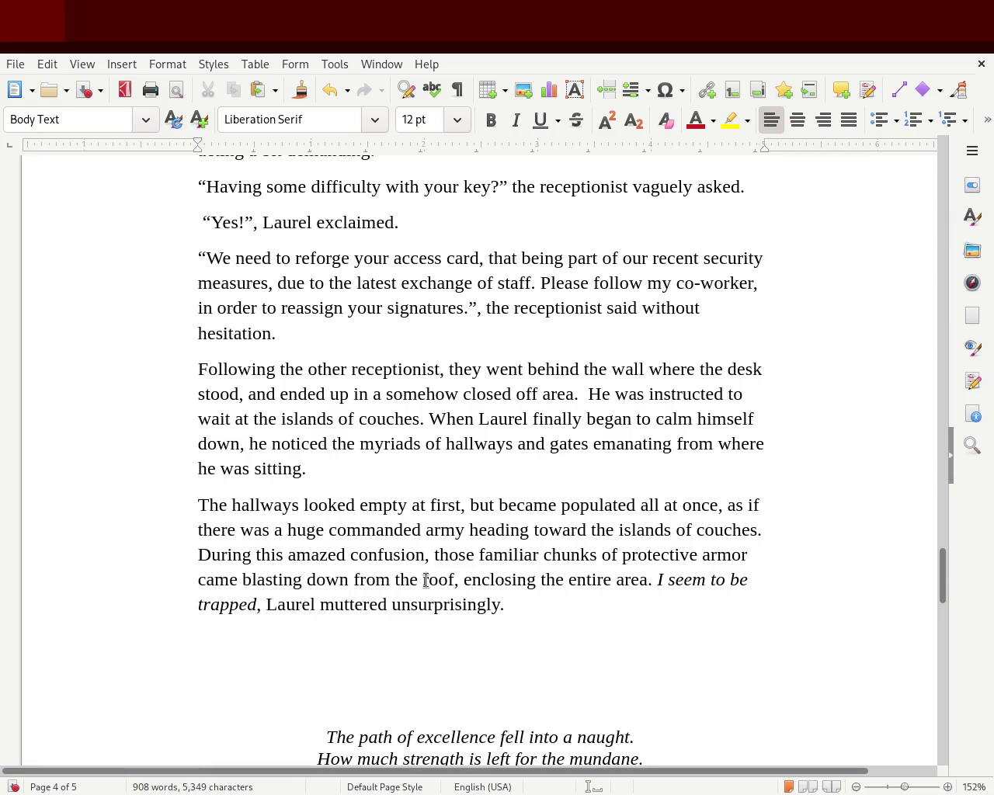
left_click(427, 580)
left_click(564, 599)
key("ctrl+s")
Change 'those familiar chunks' to 'the familiar chunks' and save the story
double_click(455, 554)
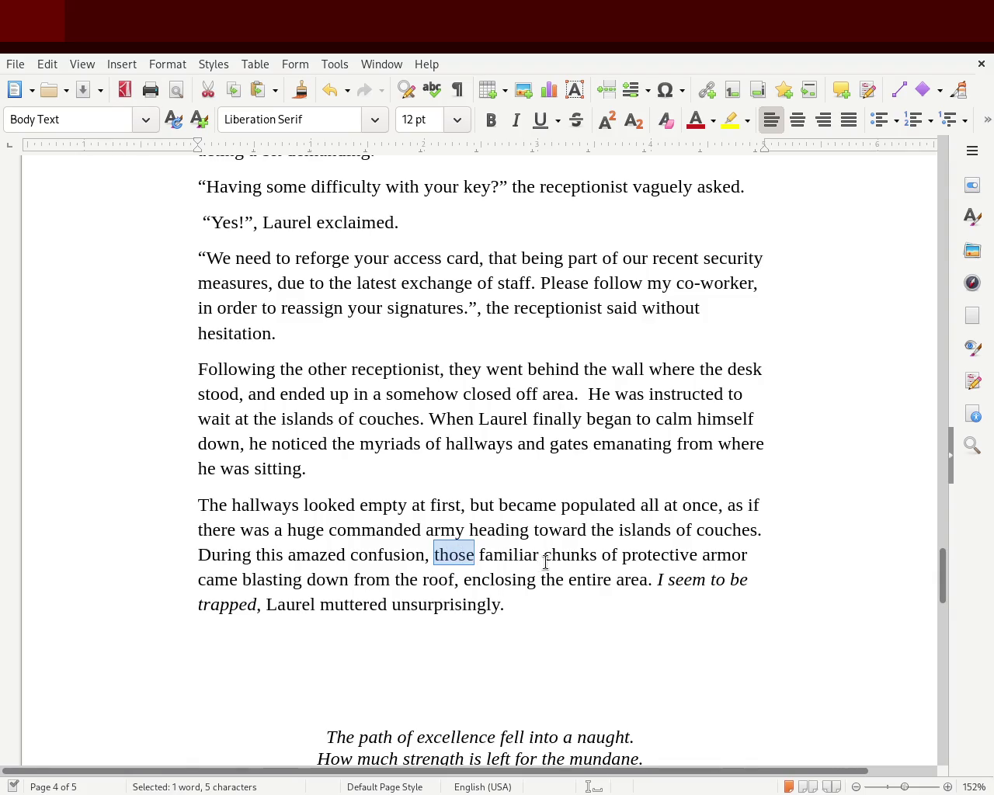
type("the")
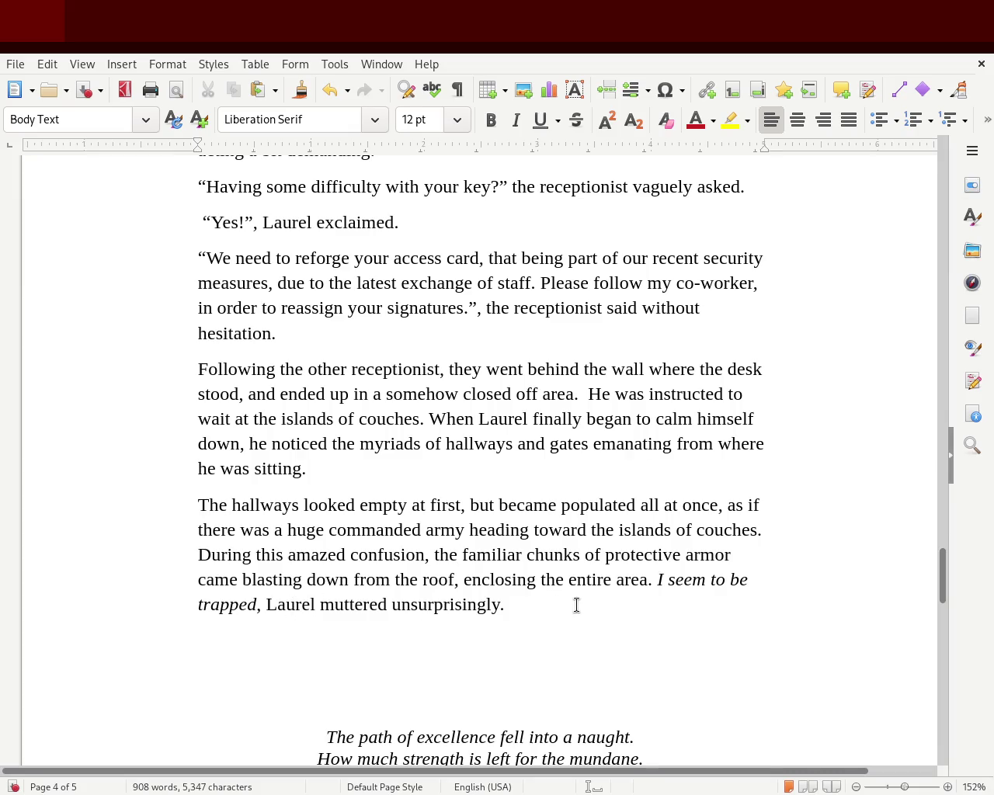
key("ctrl+s")
mouse_move(947, 584)
left_mouse_down()
mouse_move(956, 286)
mouse_move(956, 304)
left_mouse_up()
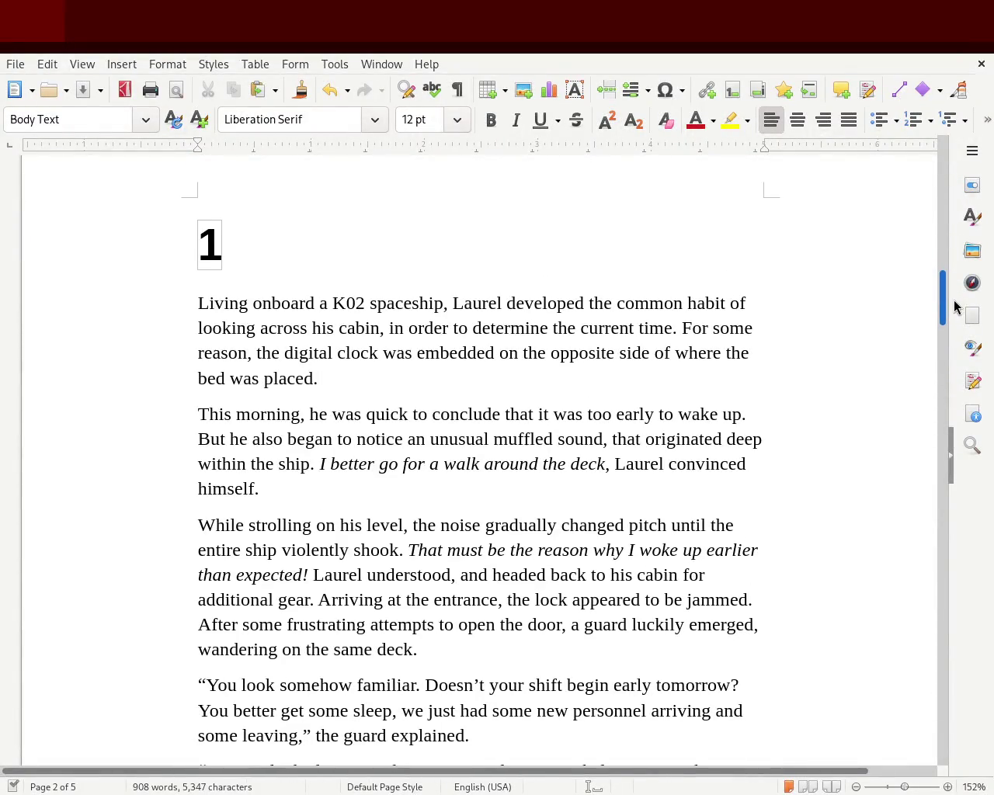
left_click_drag(957, 304, 955, 311)
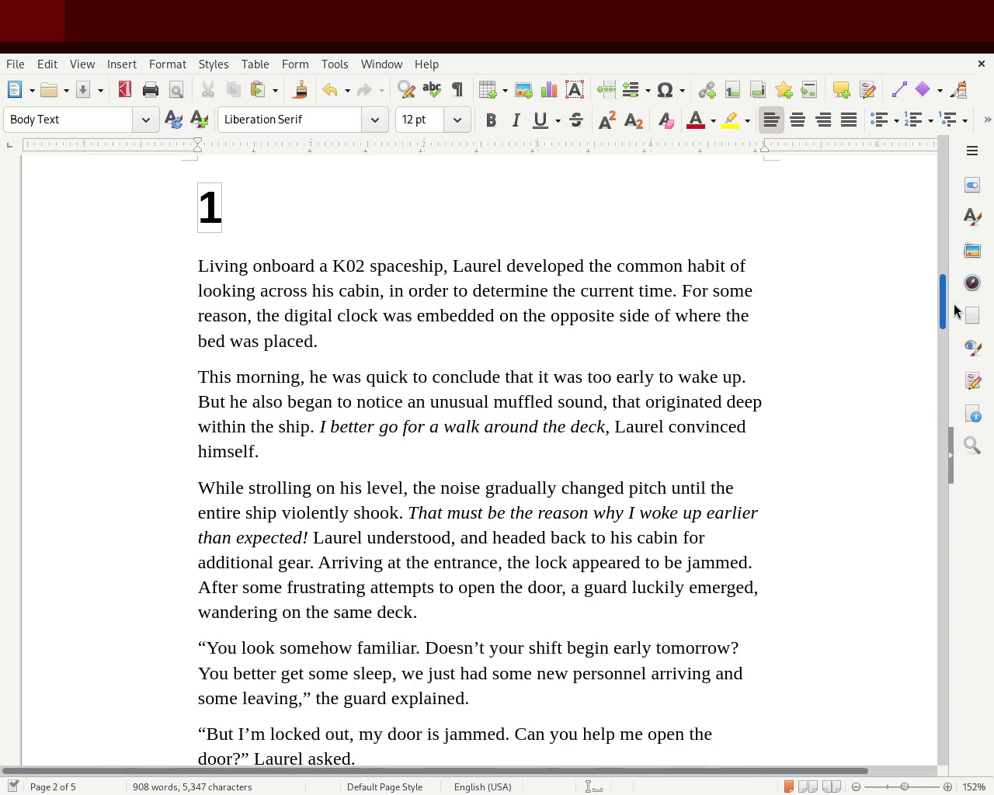
left_click_drag(954, 310, 952, 314)
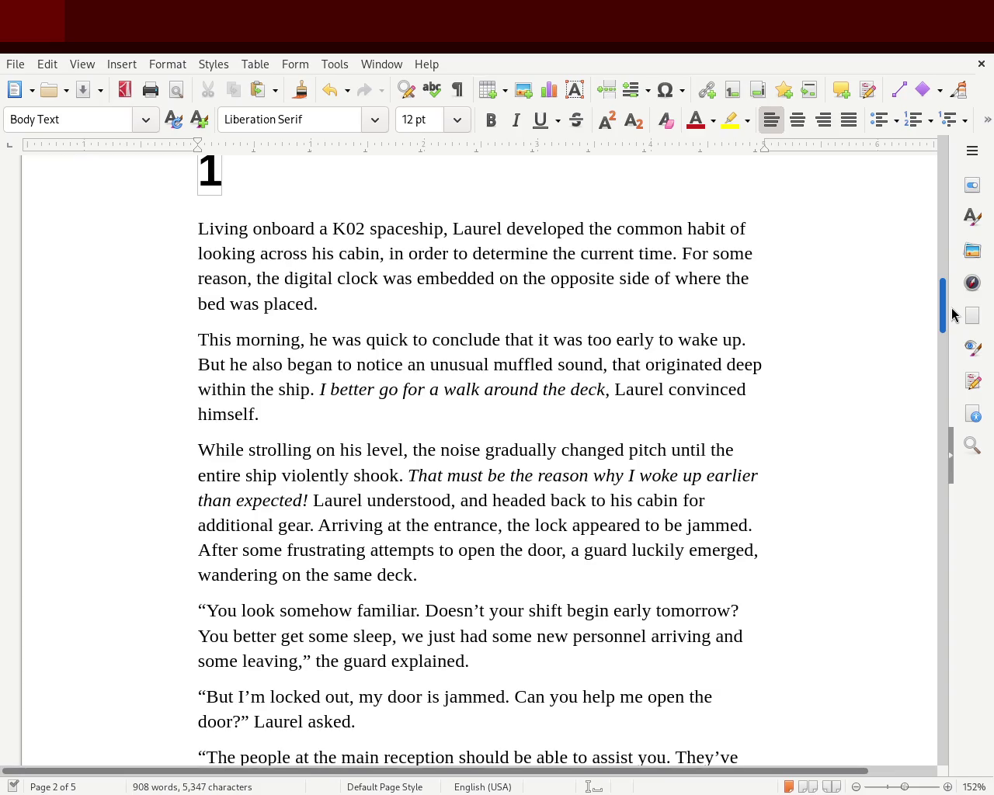
left_click_drag(952, 313, 951, 322)
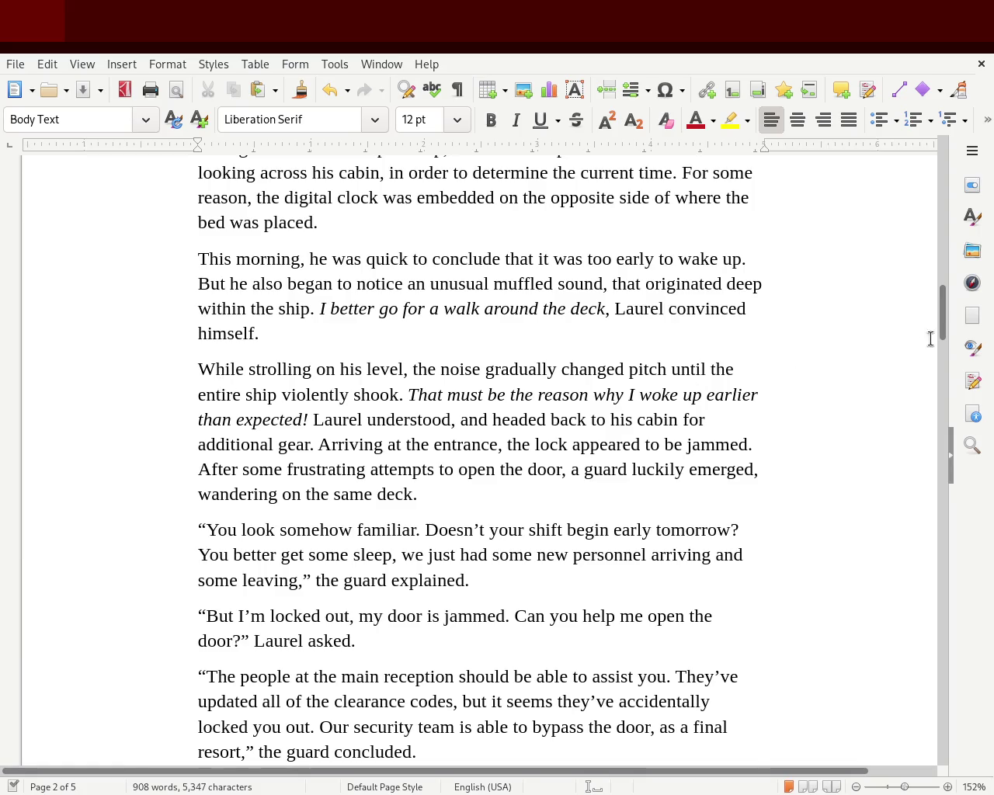
left_click_drag(941, 329, 945, 464)
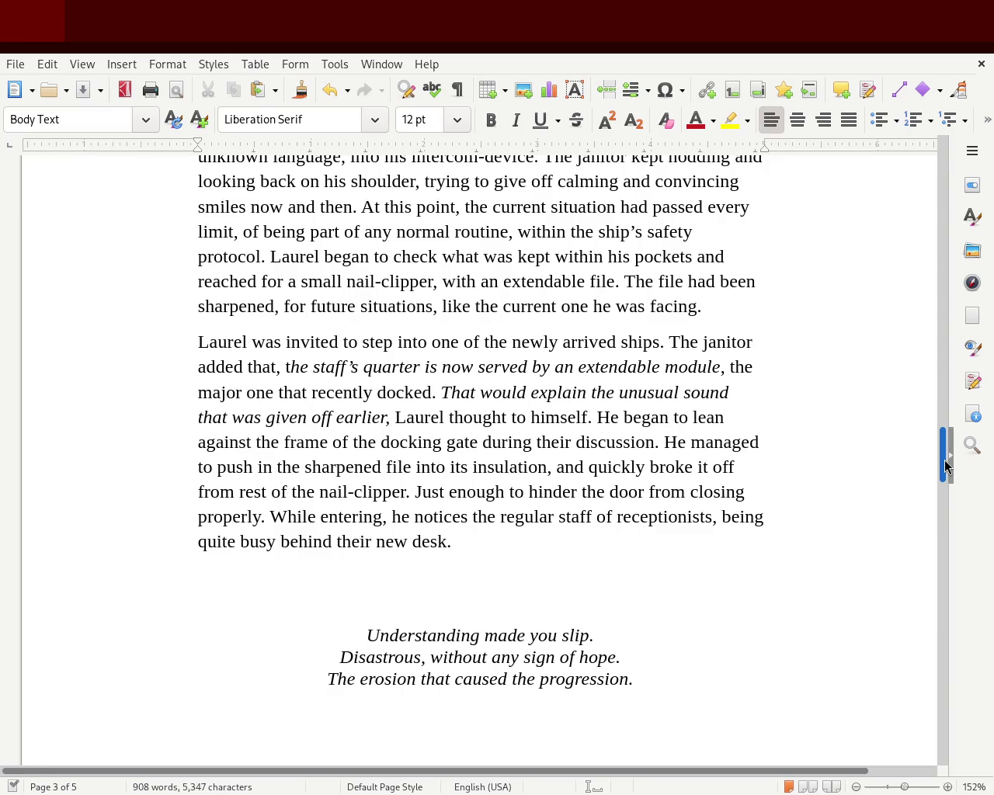
left_click_drag(946, 465, 946, 472)
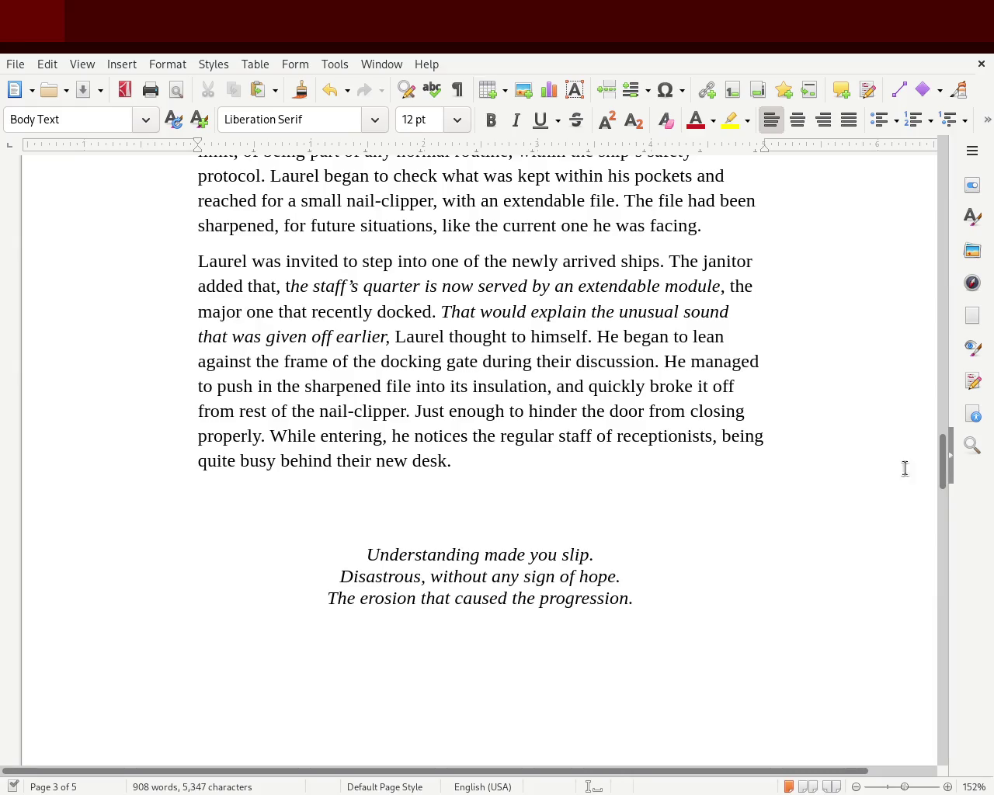
left_click_drag(944, 455, 919, 528)
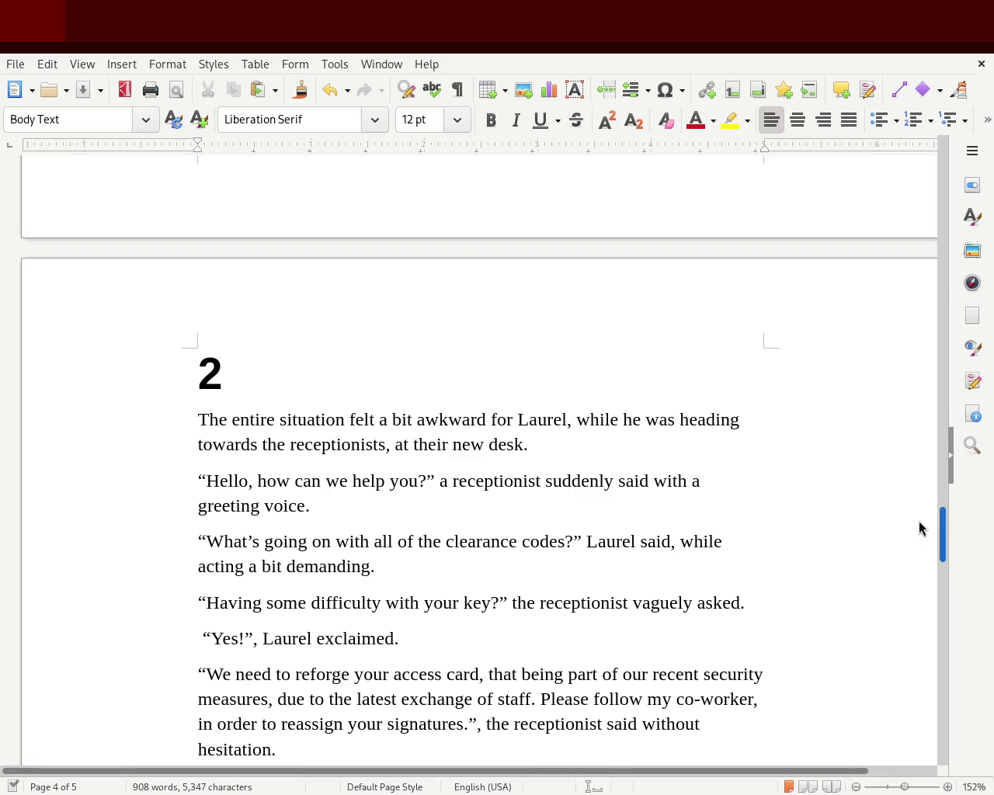
mouse_move(920, 528)
left_mouse_down()
mouse_move(925, 467)
mouse_move(913, 538)
left_mouse_up()
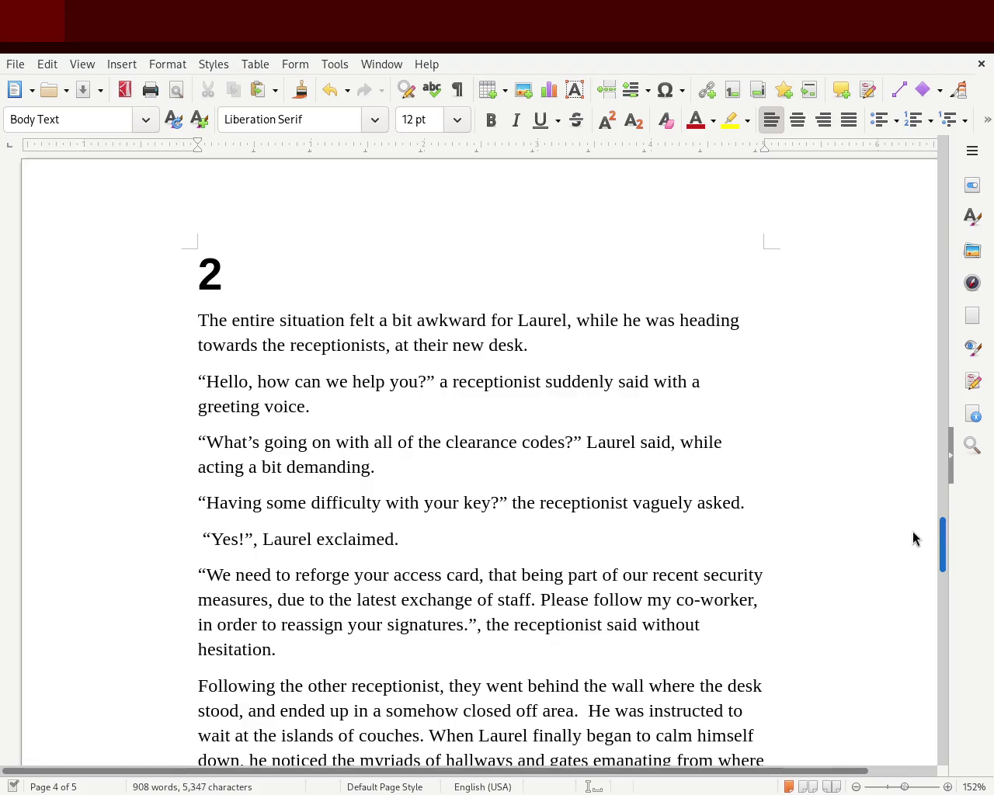
Scroll down to the receptionist's dialogue and put the caret in the access card sentence
left_click_drag(913, 538, 914, 543)
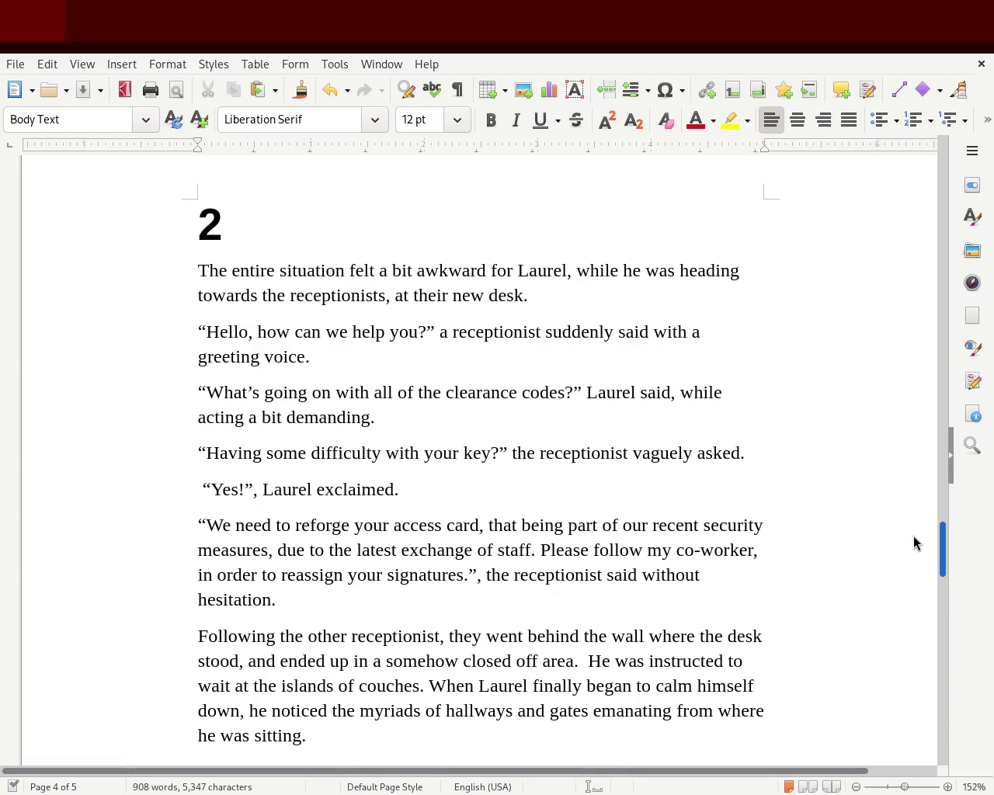
scroll(913, 543, "down", 5)
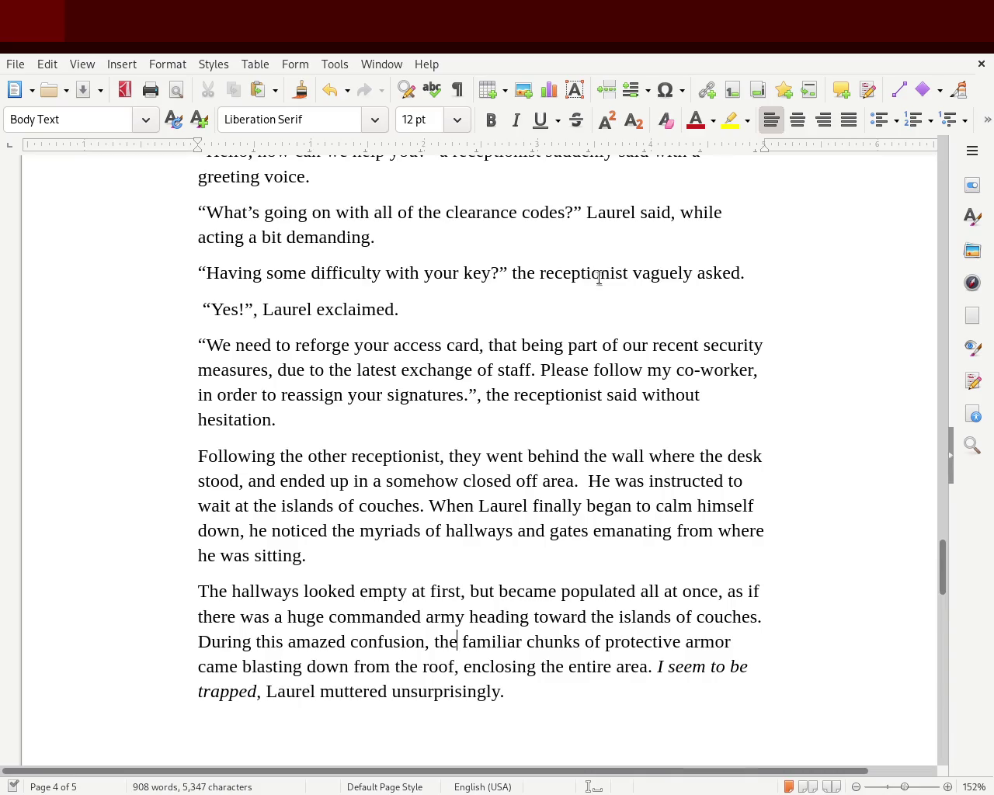
mouse_move(721, 272)
left_mouse_down()
mouse_move(743, 272)
mouse_move(753, 290)
left_mouse_up()
left_click(567, 315)
left_click_drag(269, 311, 393, 313)
left_click(466, 322)
Replace the comma after 'access card' with a period and capitalise 'That'
left_click(488, 349)
key("BackSpace")
type(".")
key("Delete")
type("T")
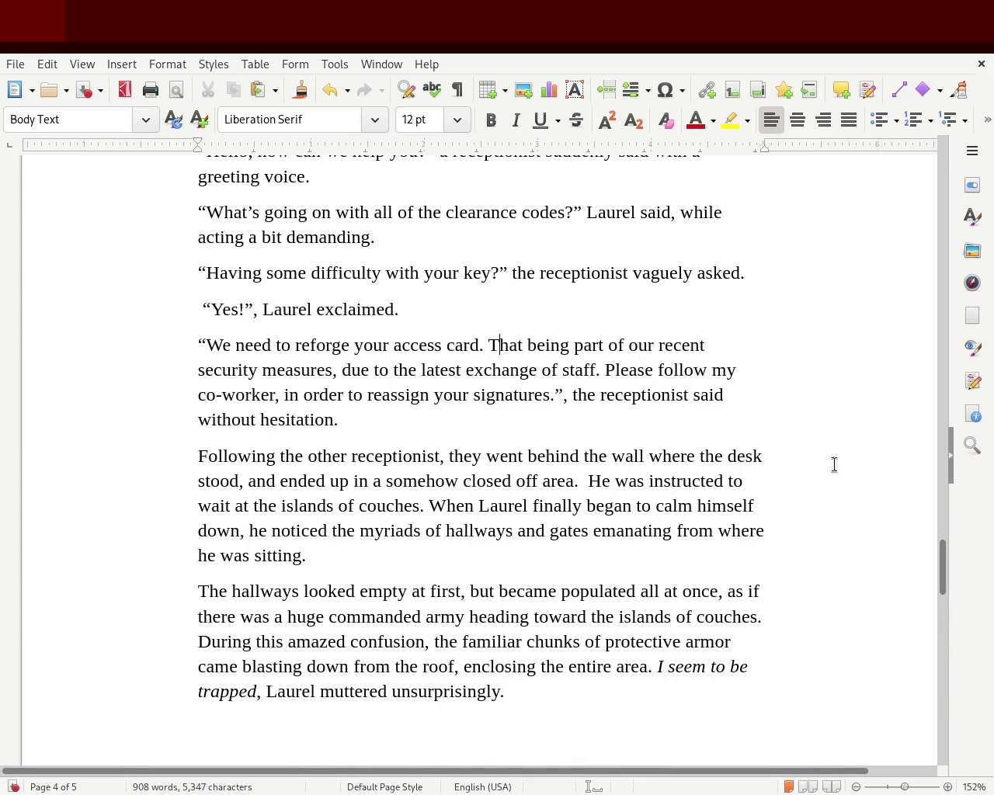
scroll(941, 567, "down", 1)
left_click_drag(942, 568, 943, 576)
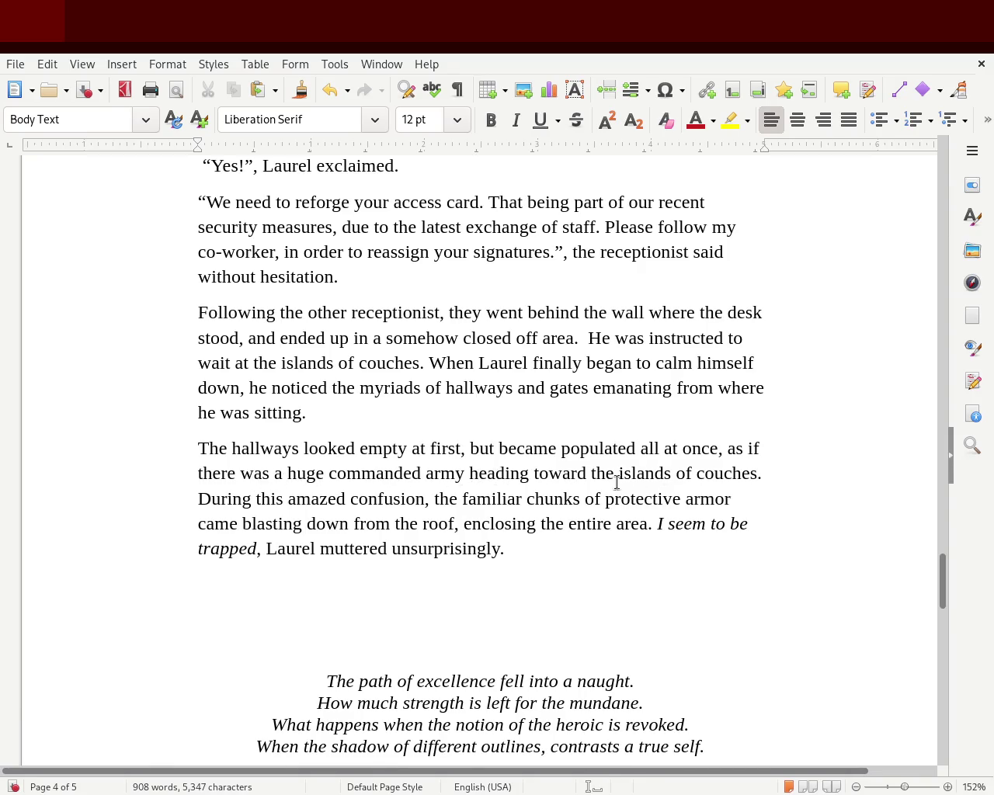
Change 'this' to 'his' and 'the familiar chunks' to 'those familiar chunks'
double_click(270, 500)
type("his")
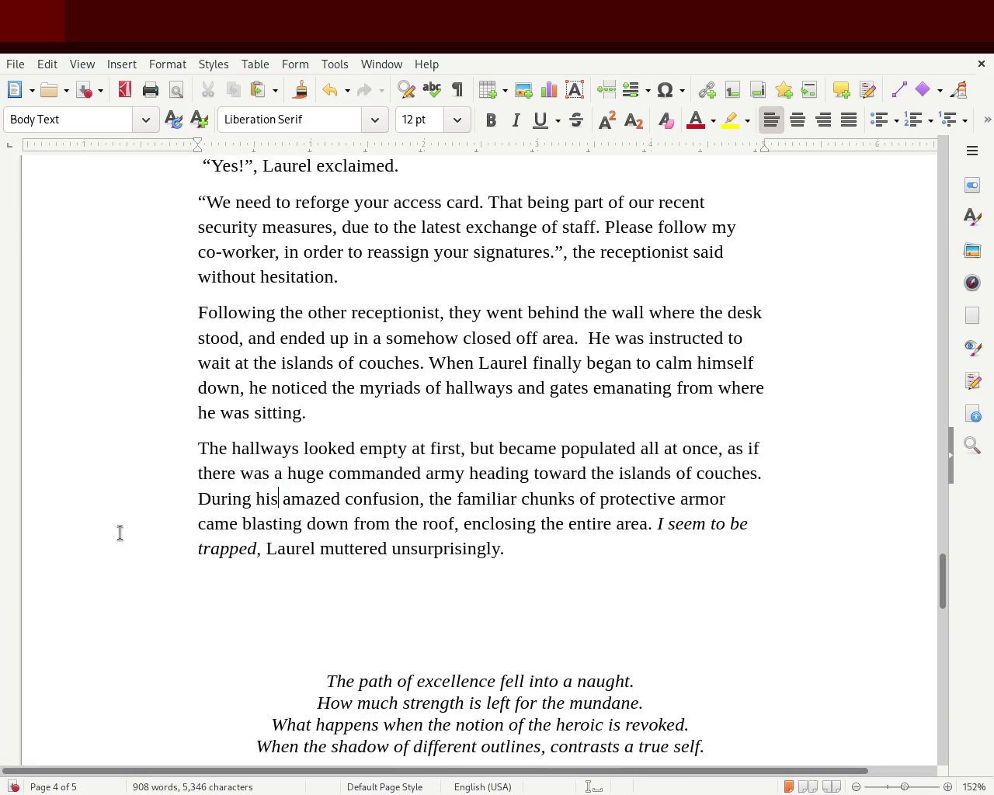
double_click(441, 499)
type("those")
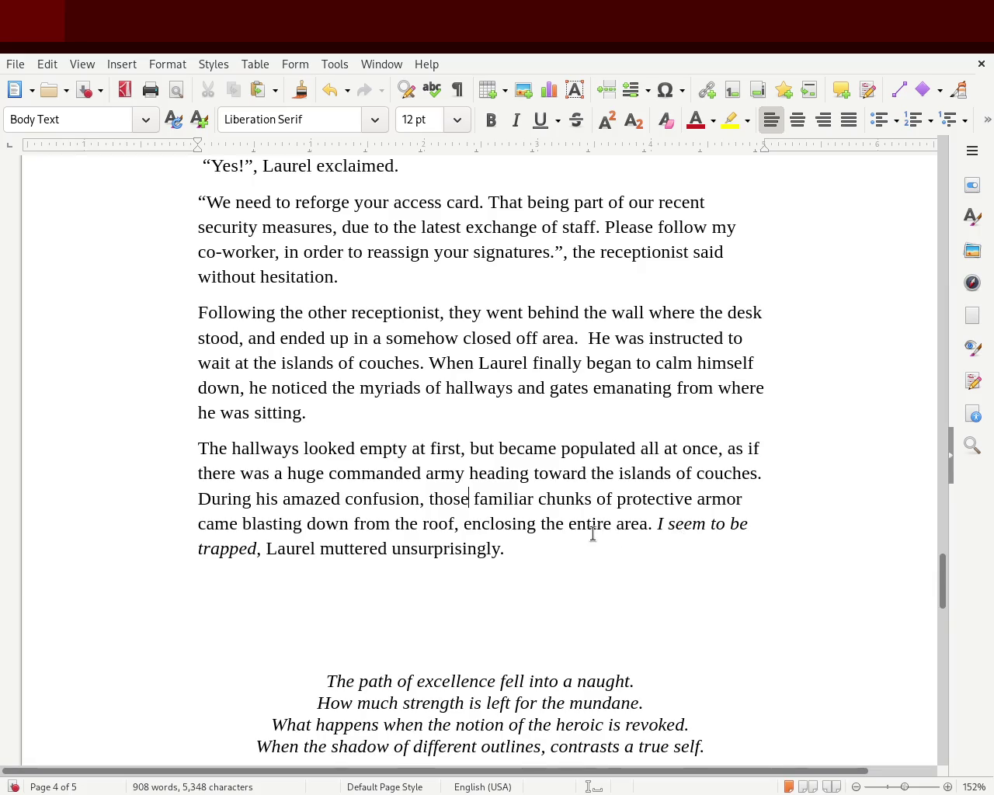
Delete 'entire', add 'where he was sitting' after 'area', and save the story
double_click(597, 525)
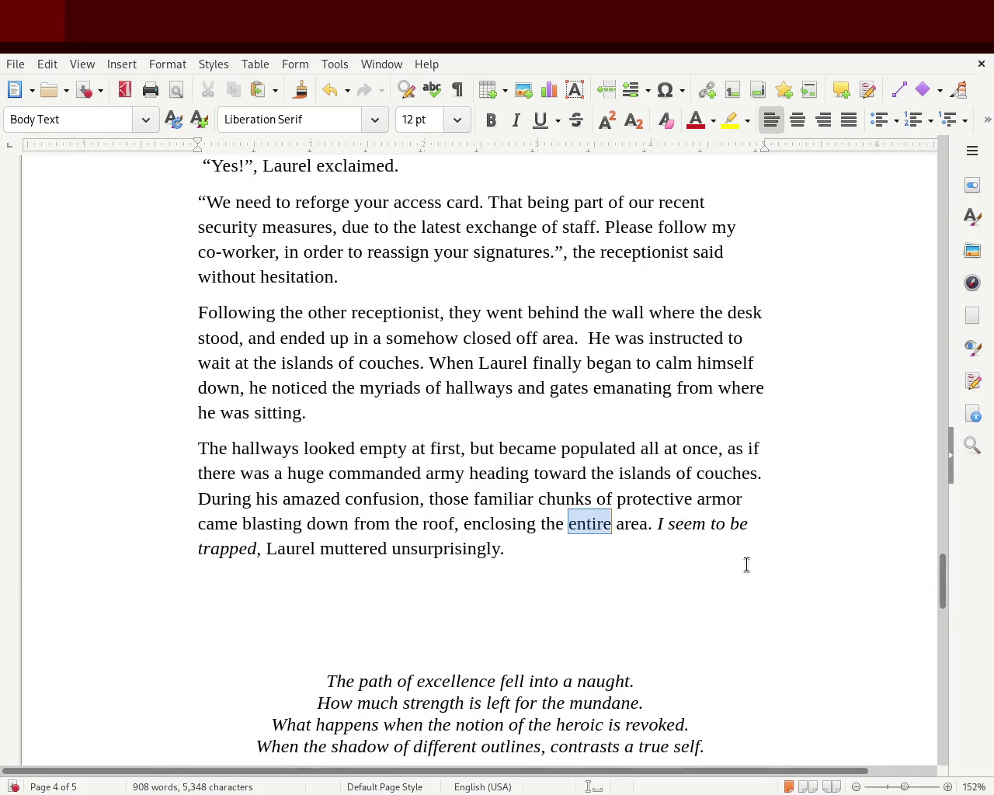
key("Delete")
key("Delete")
key("Right")
key("Right")
key("Right")
key("Right")
type("where he was sitting")
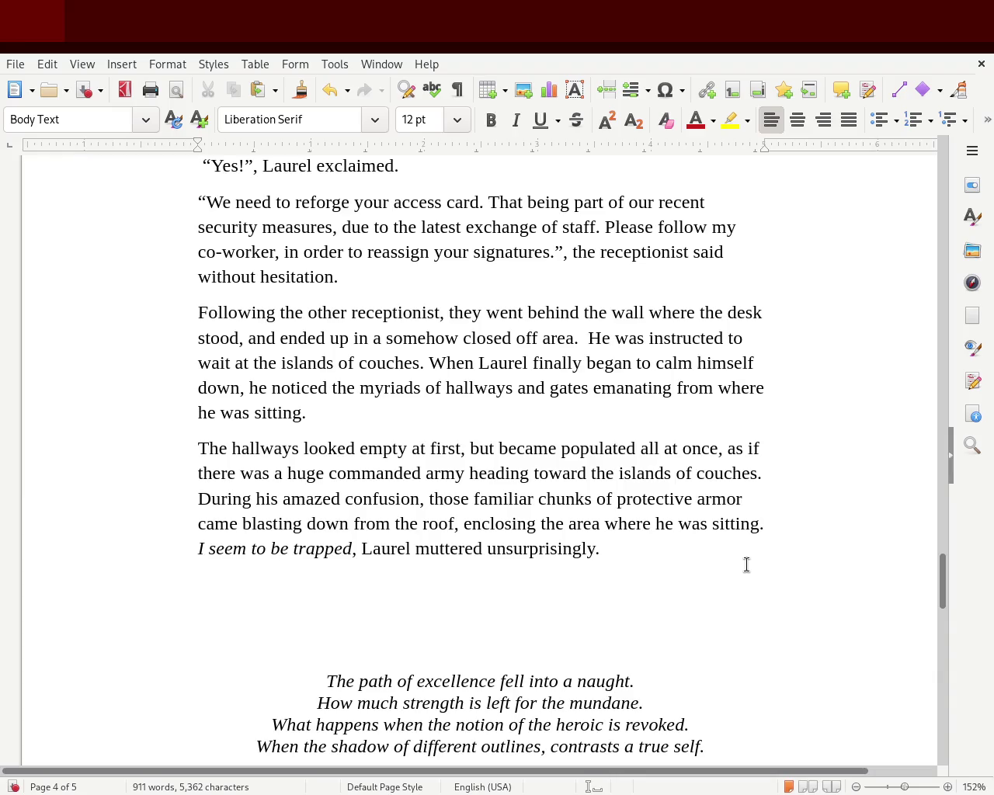
left_click_drag(458, 548, 652, 546)
left_click(652, 546)
key("ctrl+s")
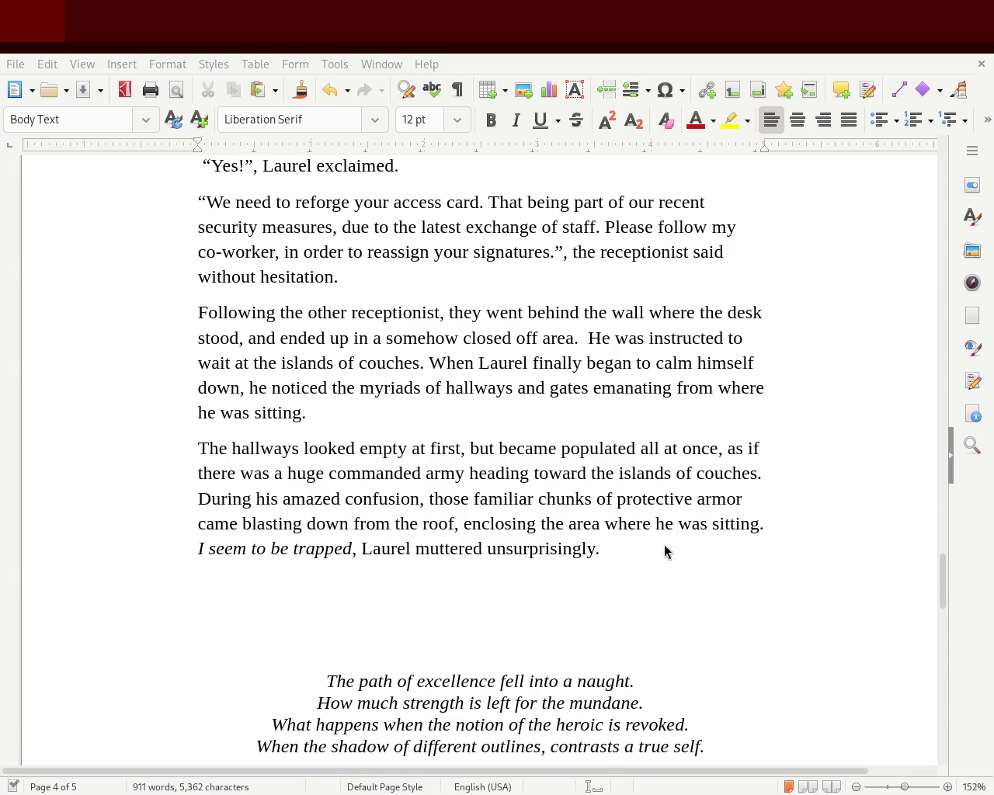
left_click(633, 548)
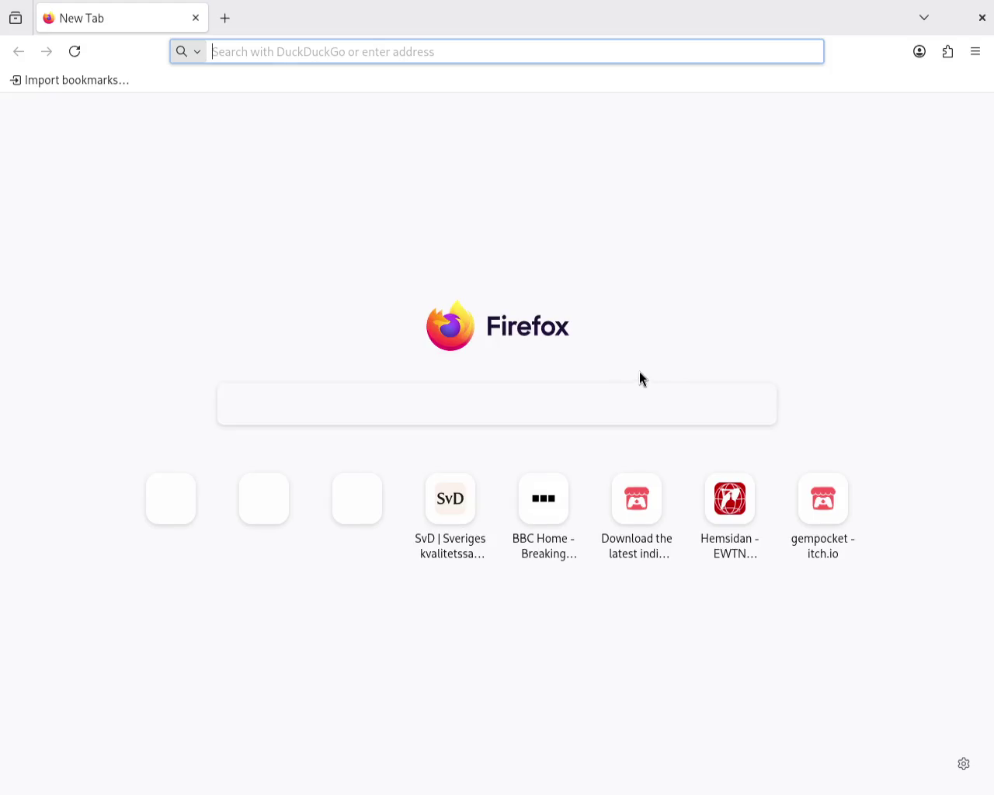
Tile the story beside Firefox, search Guardians of the Galaxy, and slide the video window left
key("super+Left")
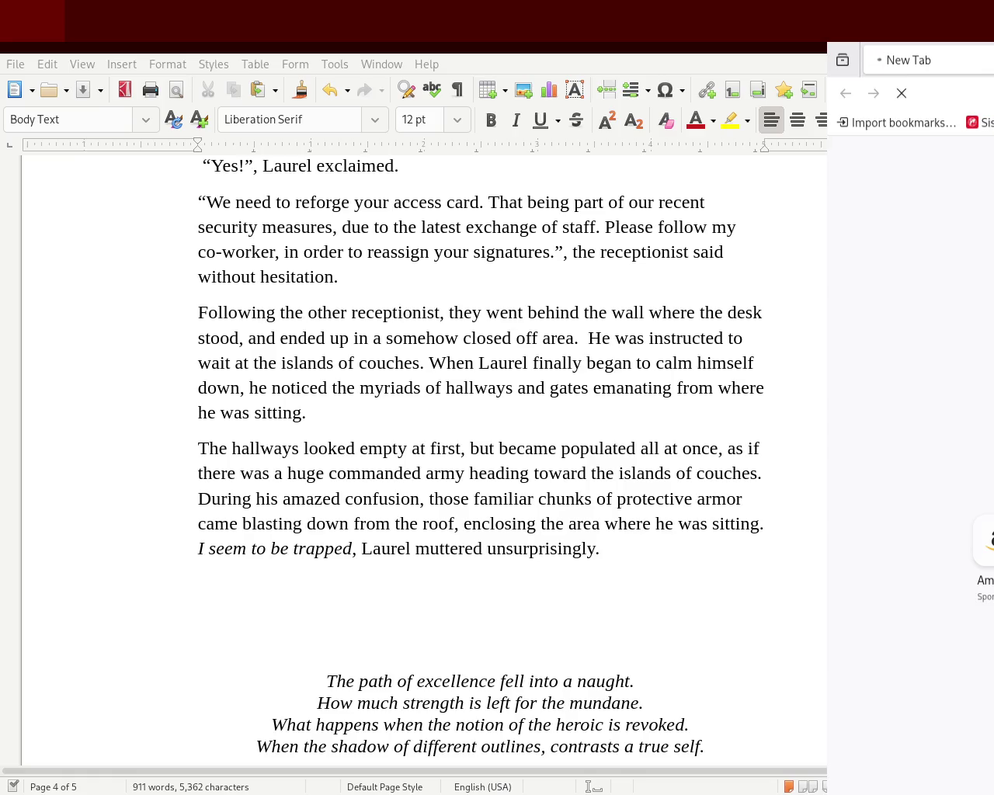
key("Return")
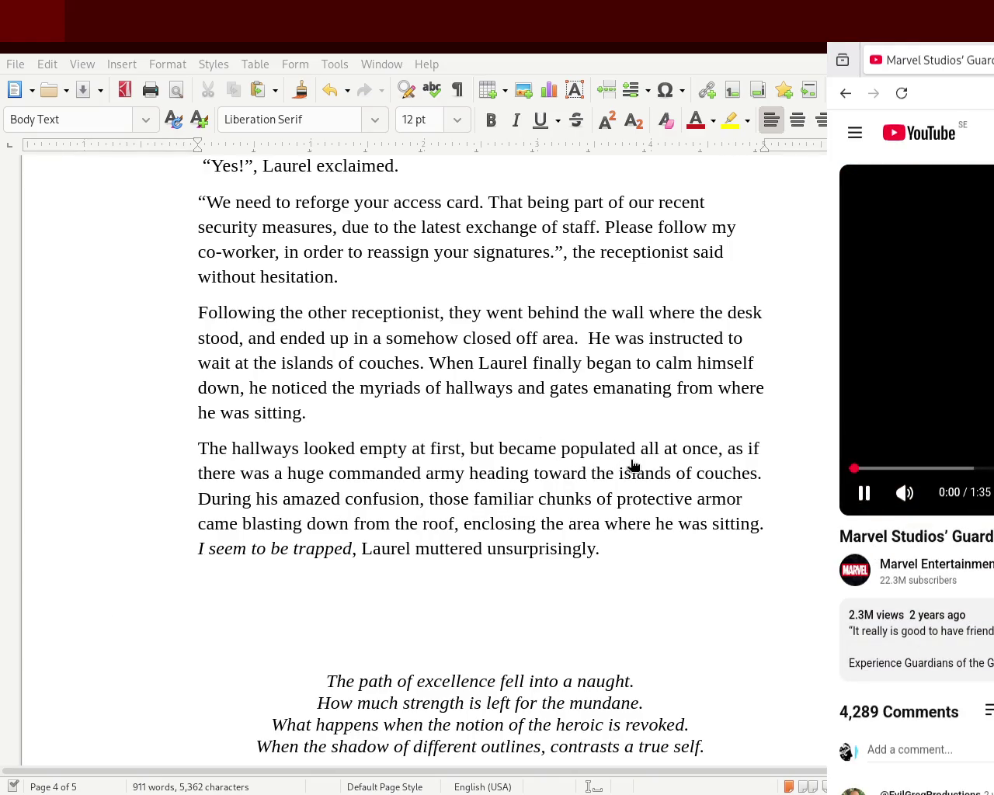
key("alt+F7")
left_click(525, 403)
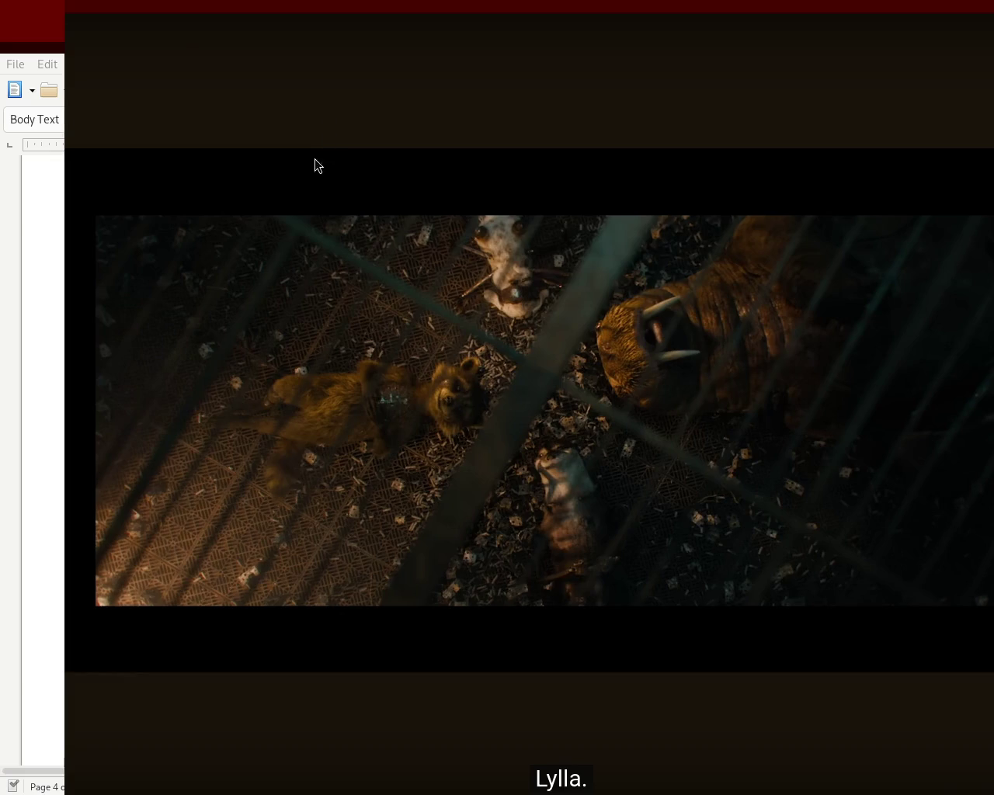
Resume the Guardians of the Galaxy video in full screen
left_click(90, 785)
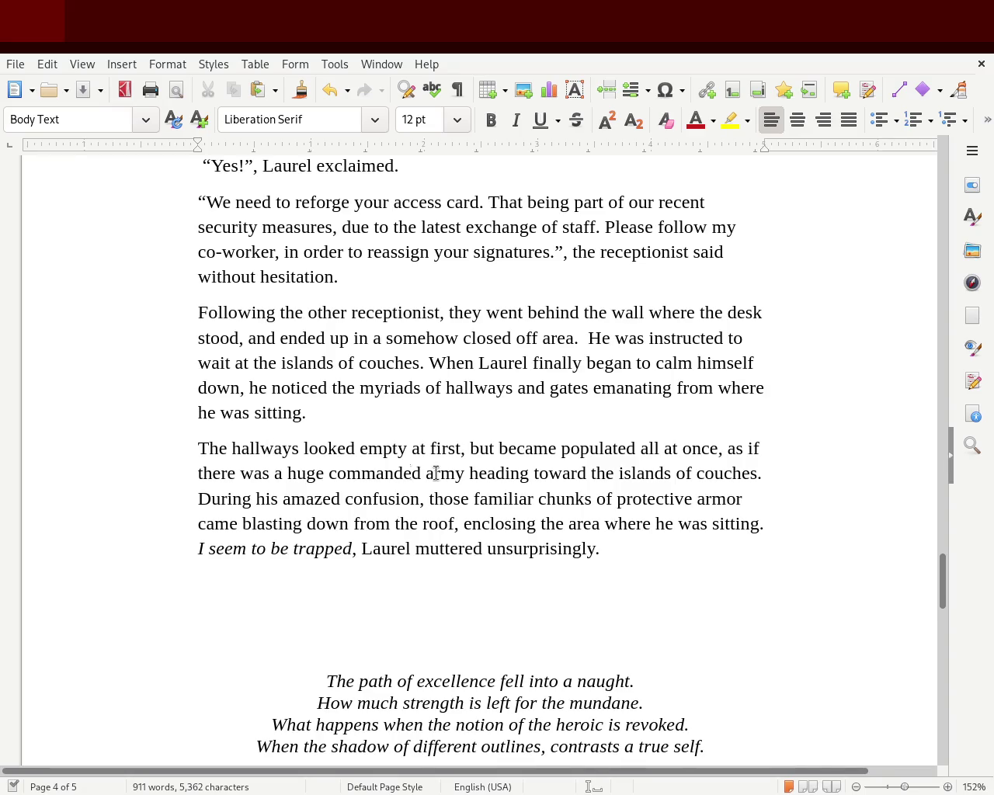
In chapter 1's morning paragraph, change 'also began to notice' to 'also noticed' and save
left_click_drag(943, 588, 909, 310)
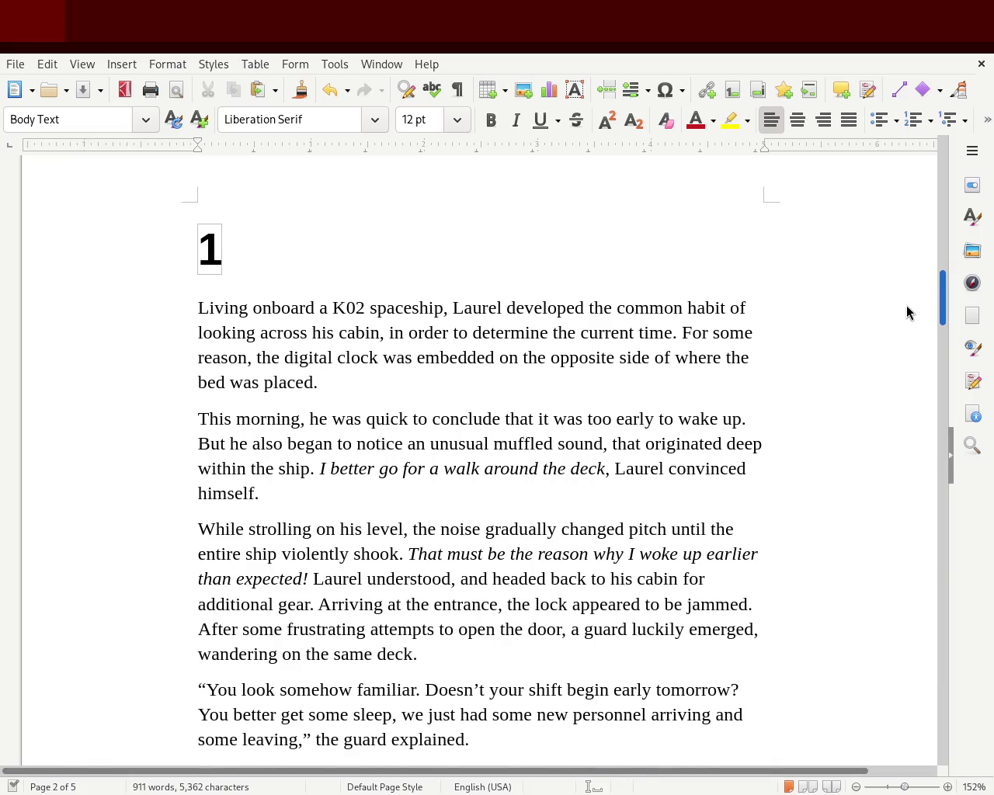
scroll(906, 305, "down", 1)
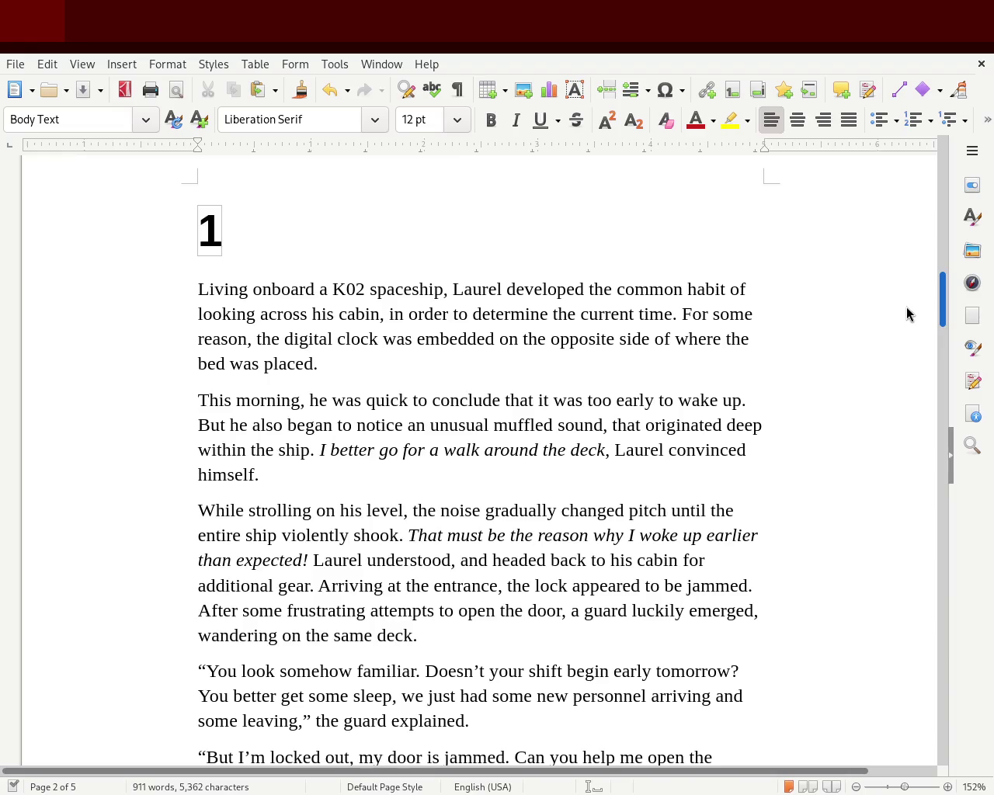
scroll(906, 315, "down", 5)
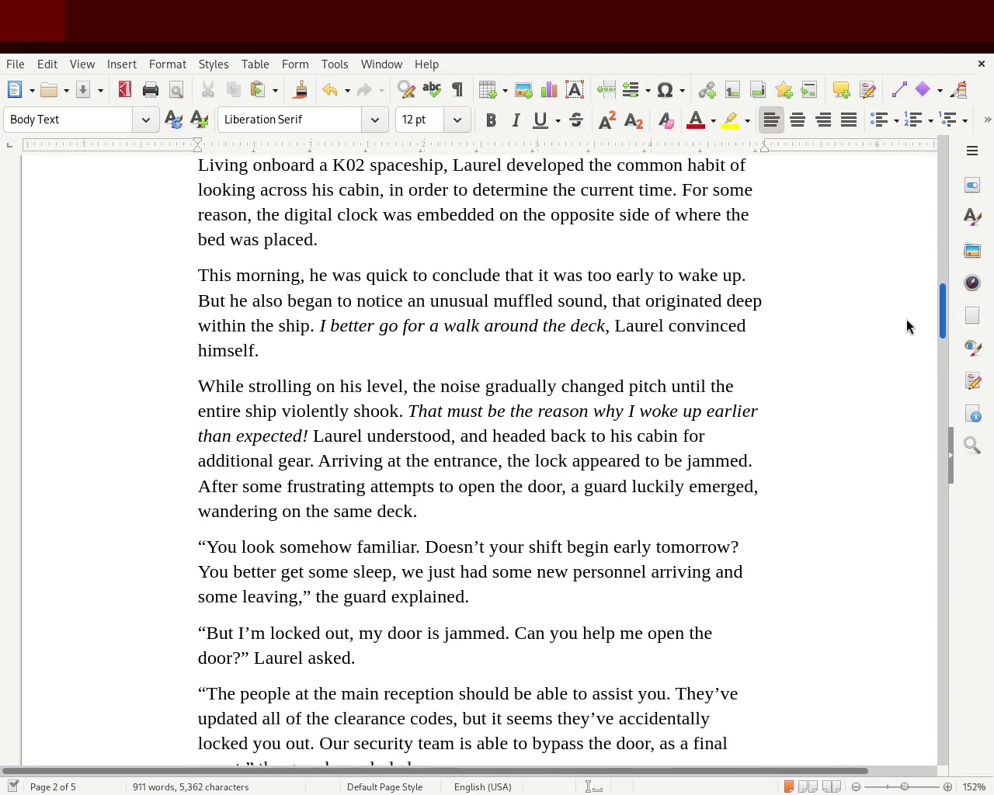
scroll(906, 319, "down", 2)
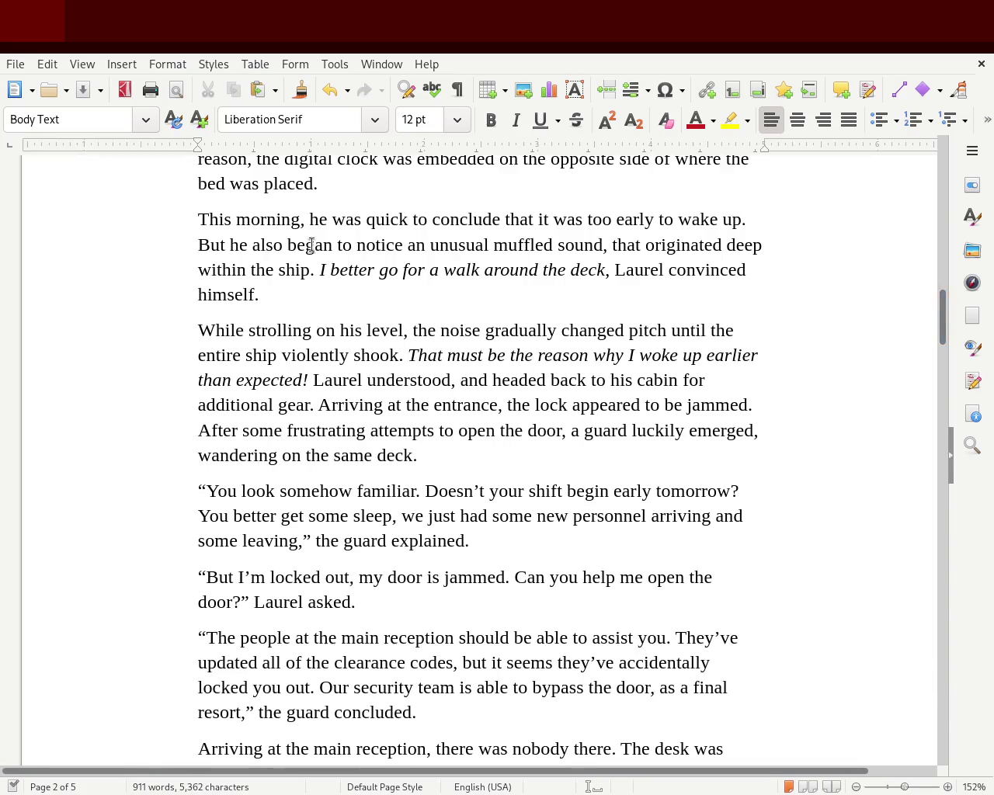
left_click_drag(351, 244, 280, 250)
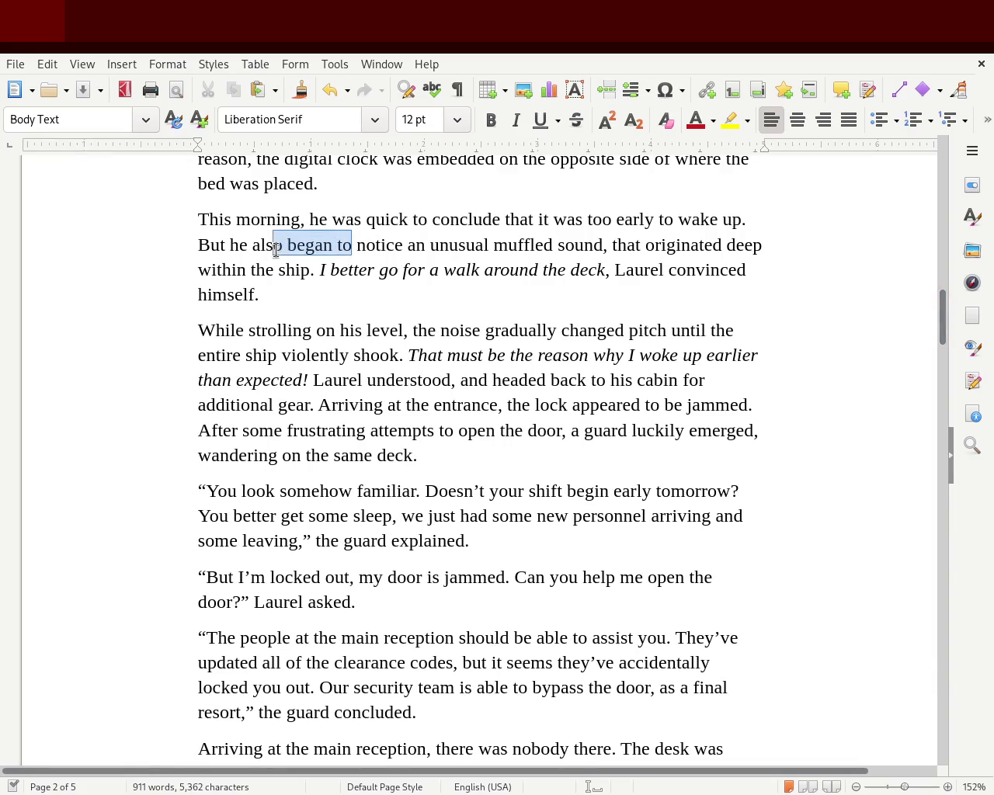
key("BackSpace")
left_click(342, 245)
type("d")
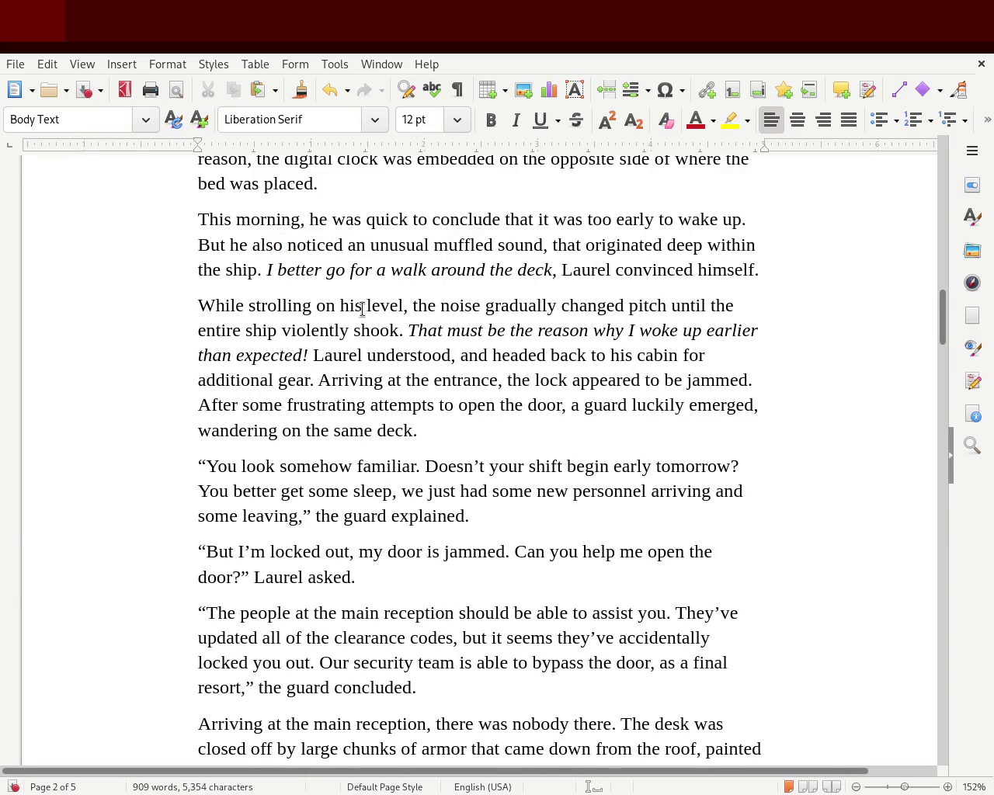
key("ctrl+s")
left_click_drag(947, 347, 931, 603)
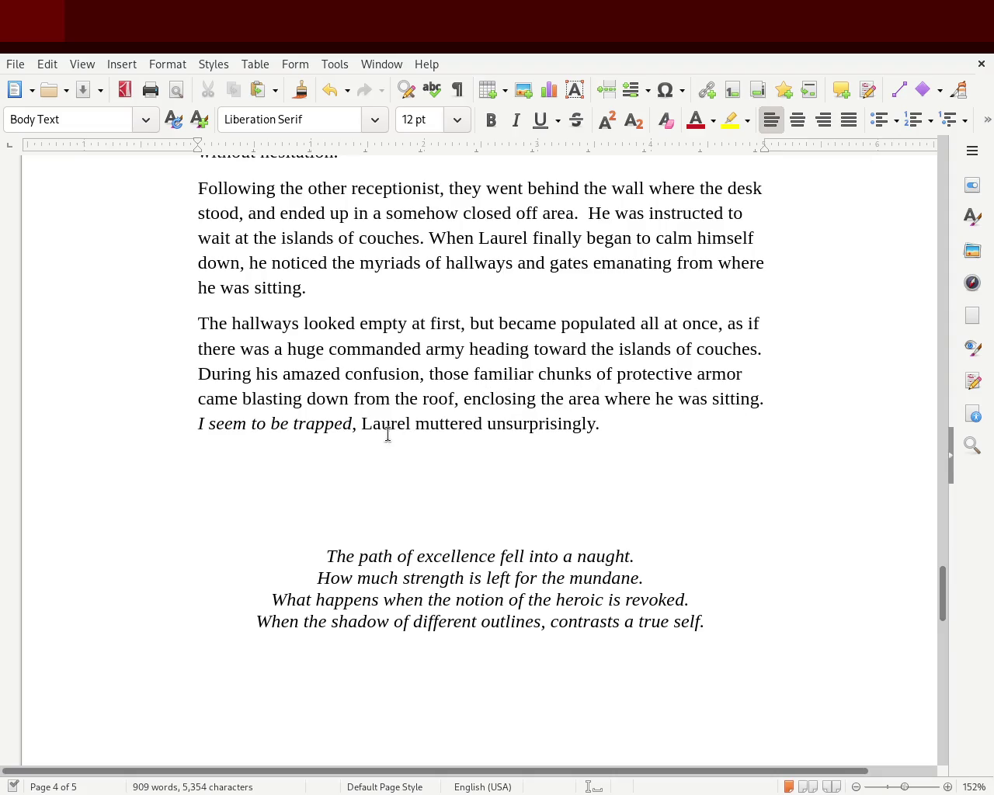
left_click_drag(411, 423, 615, 427)
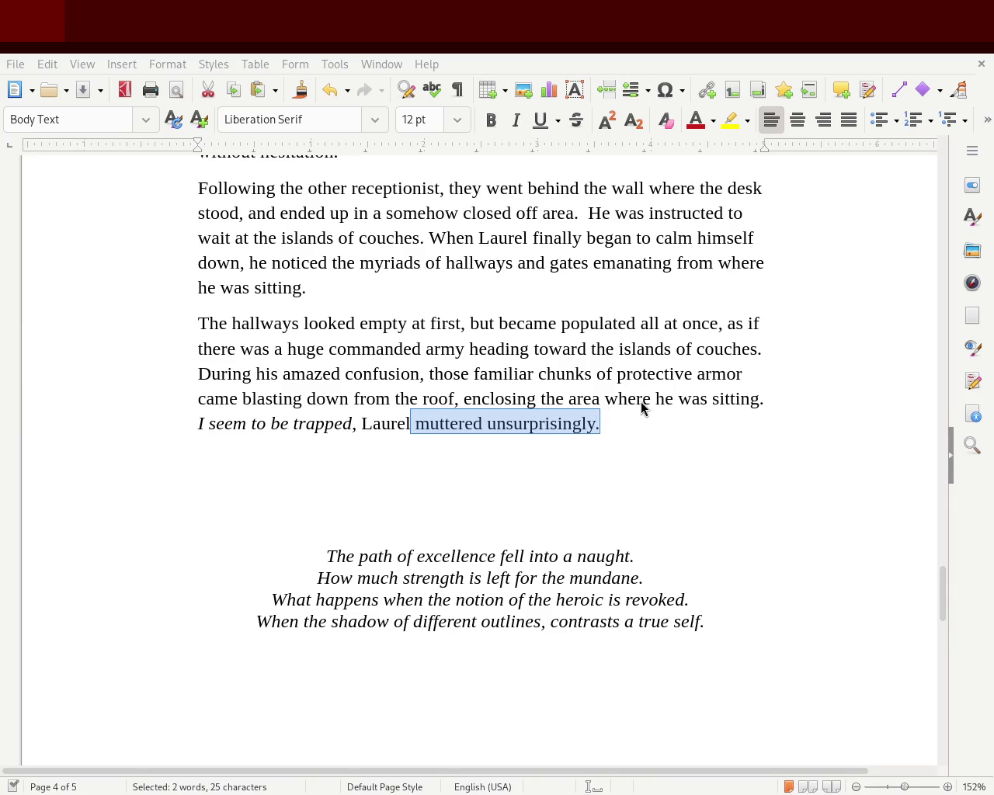
mouse_move(943, 589)
left_mouse_down()
mouse_move(960, 524)
mouse_move(958, 564)
left_mouse_up()
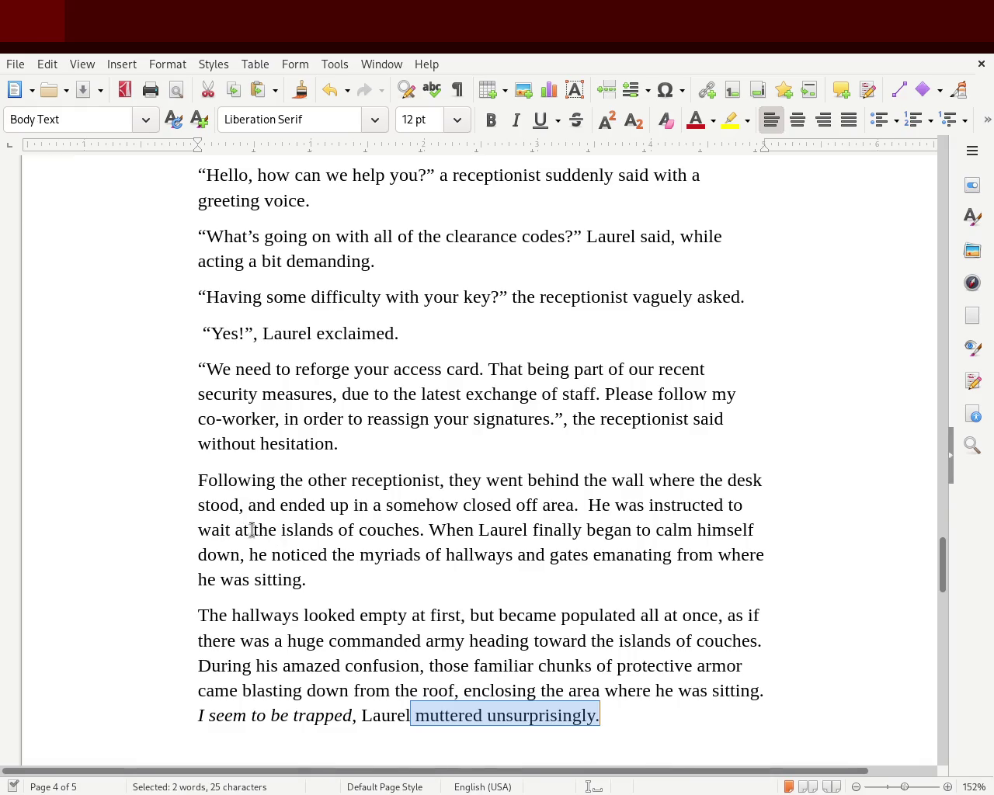
left_click(414, 529)
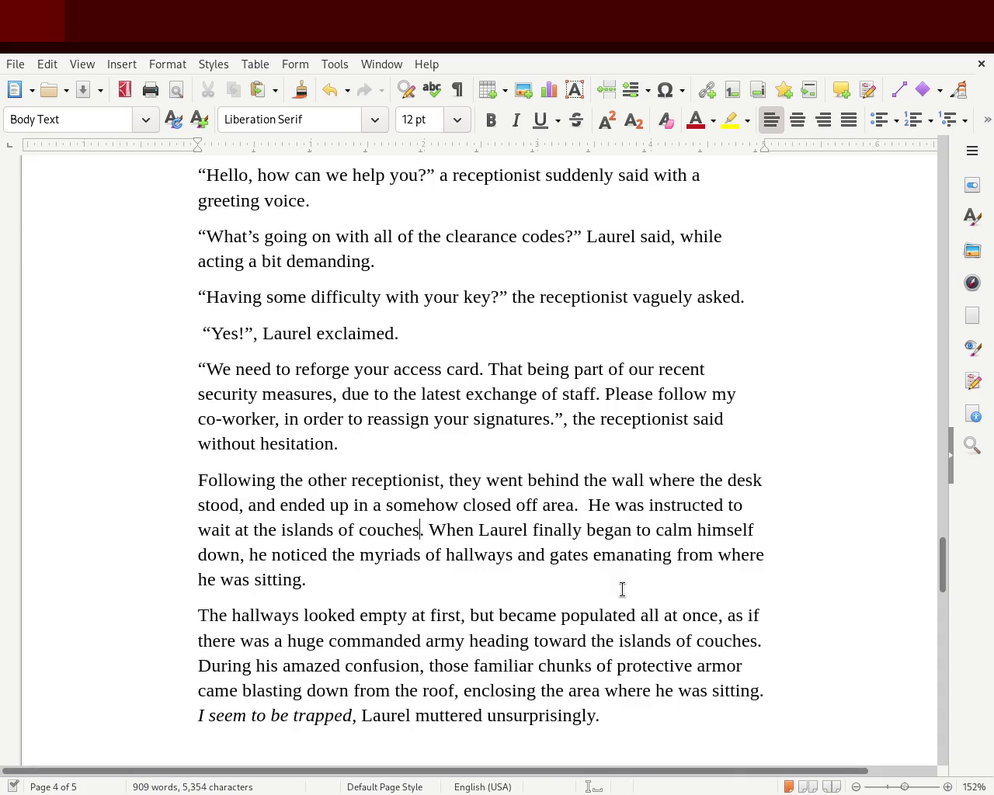
Add 'at the center of the room' after 'couches' and insert 'entire' before 'area'
type("in th")
key("BackSpace")
type("e center of")
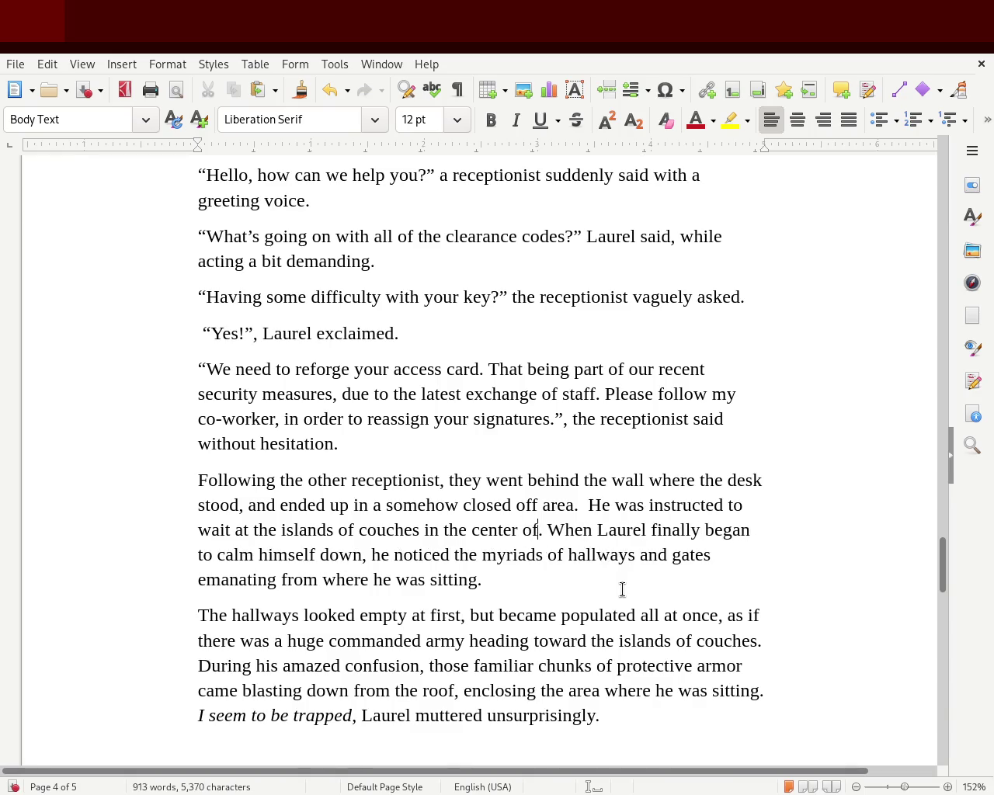
type(" the room")
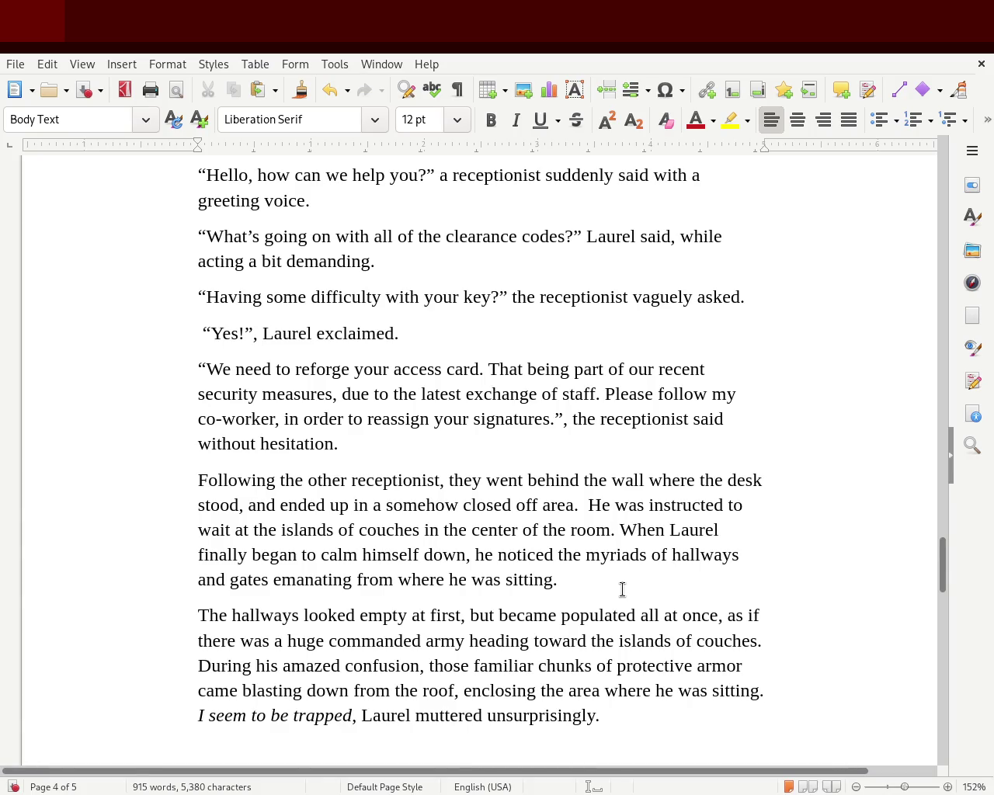
double_click(435, 530)
key("BackSpace")
type("at")
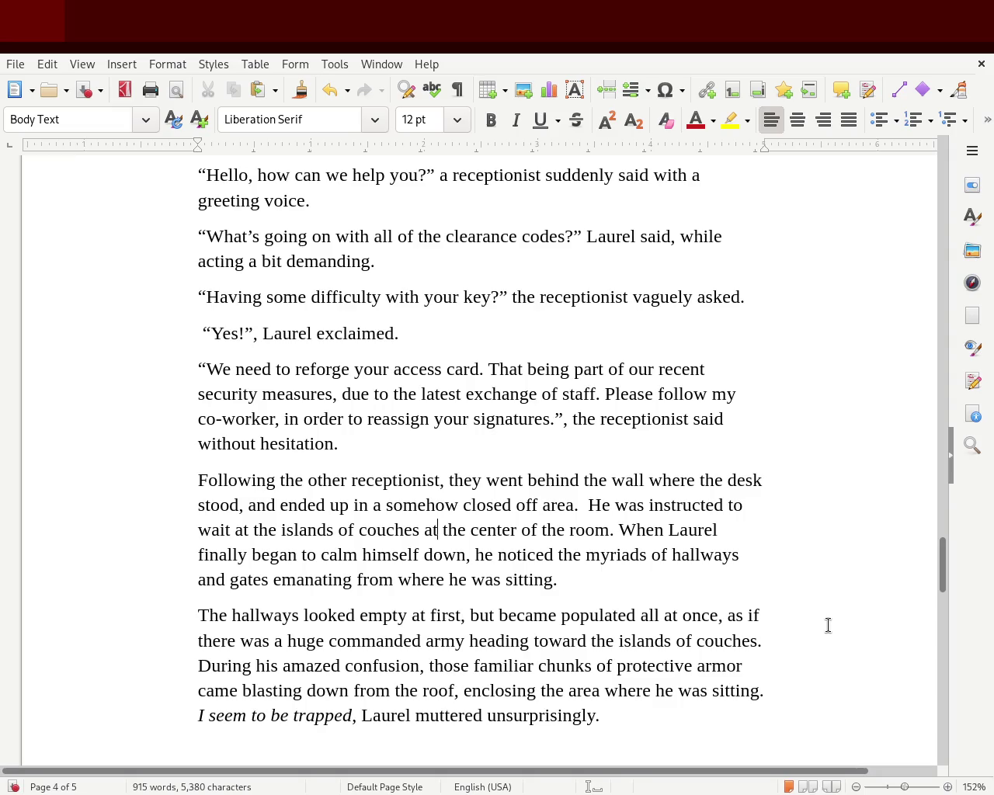
left_click(573, 691)
type("entire")
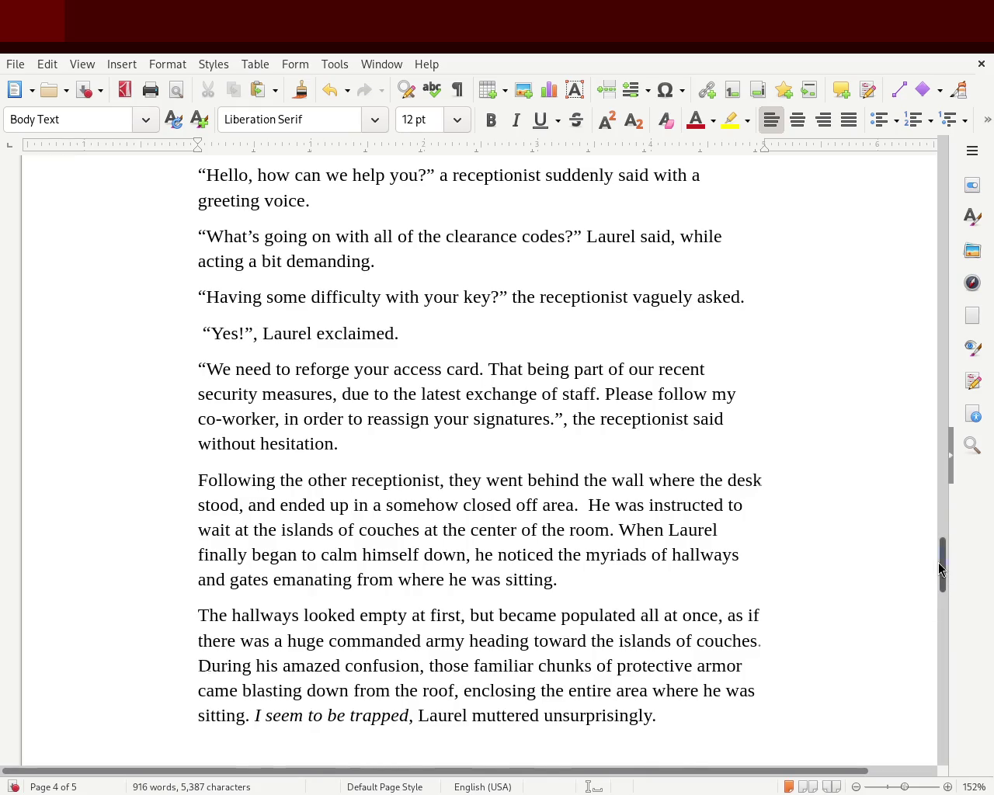
left_click_drag(942, 544, 942, 557)
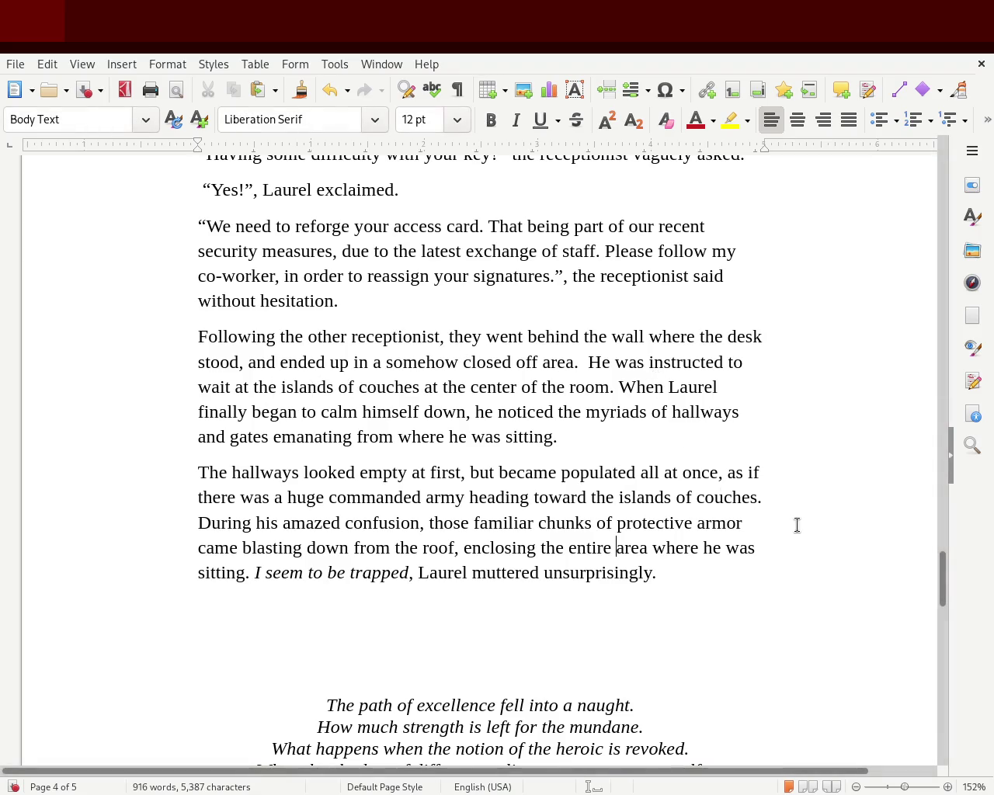
scroll(941, 582, "up", 2)
scroll(942, 581, "up", 2)
scroll(940, 599, "down", 7)
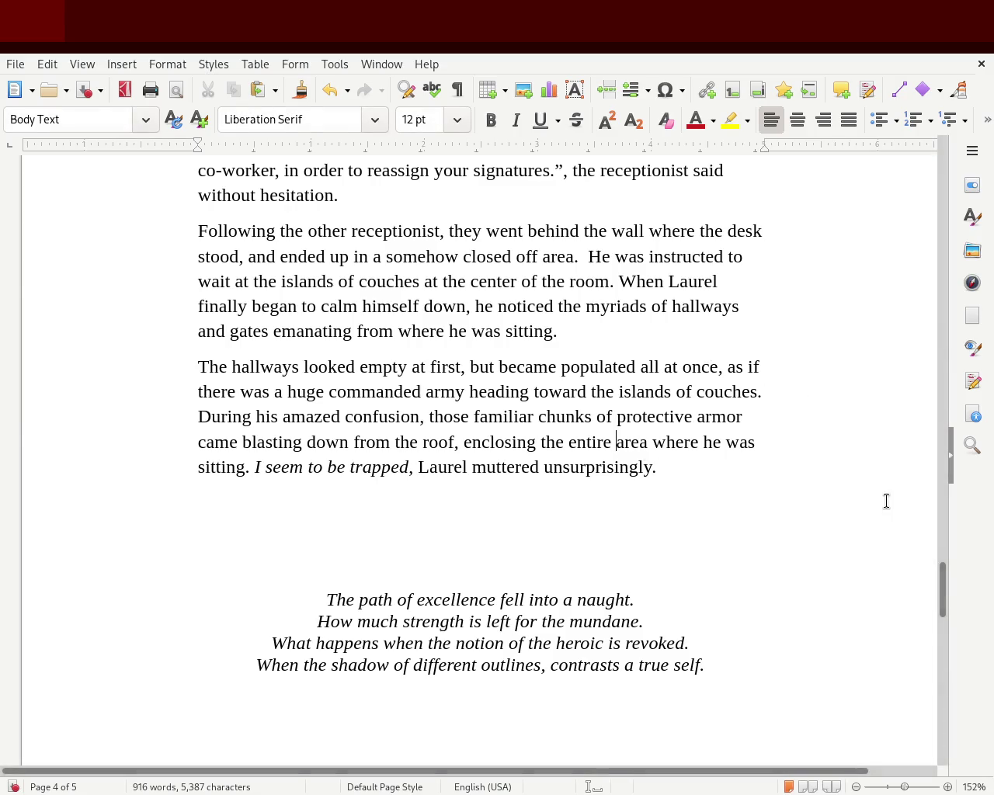
mouse_move(942, 581)
left_mouse_down()
mouse_move(944, 534)
mouse_move(930, 505)
left_mouse_up()
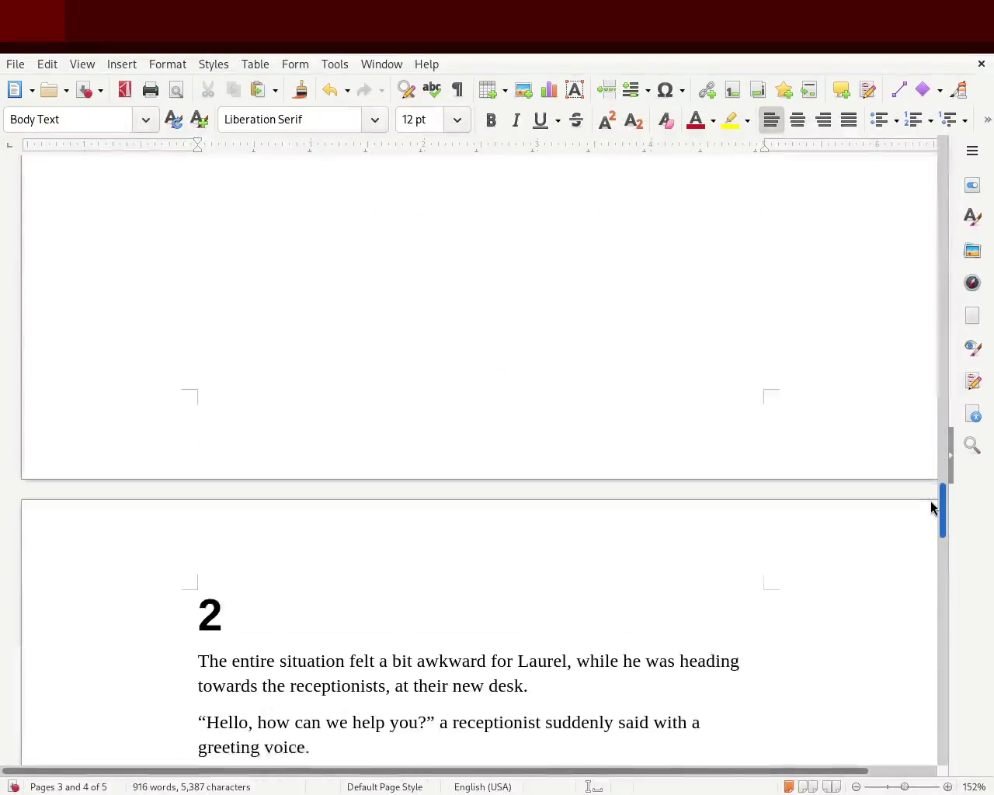
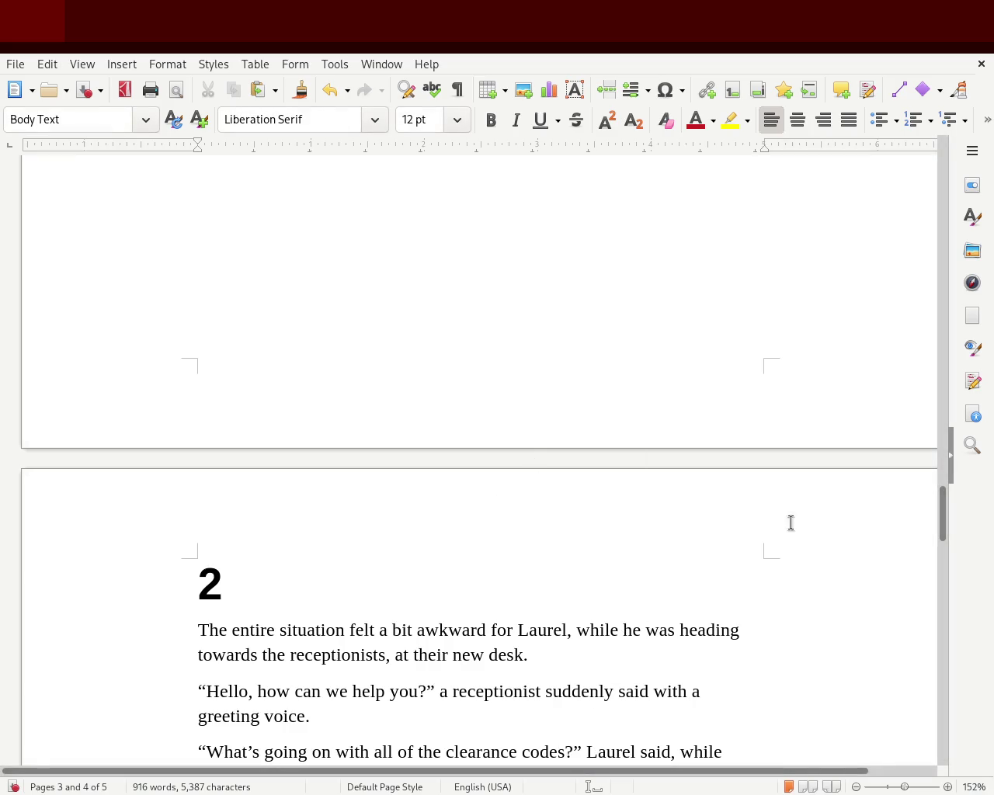
Scroll so the chapter 2 heading sits at the top of the window
left_click(930, 519)
left_click_drag(937, 513, 938, 544)
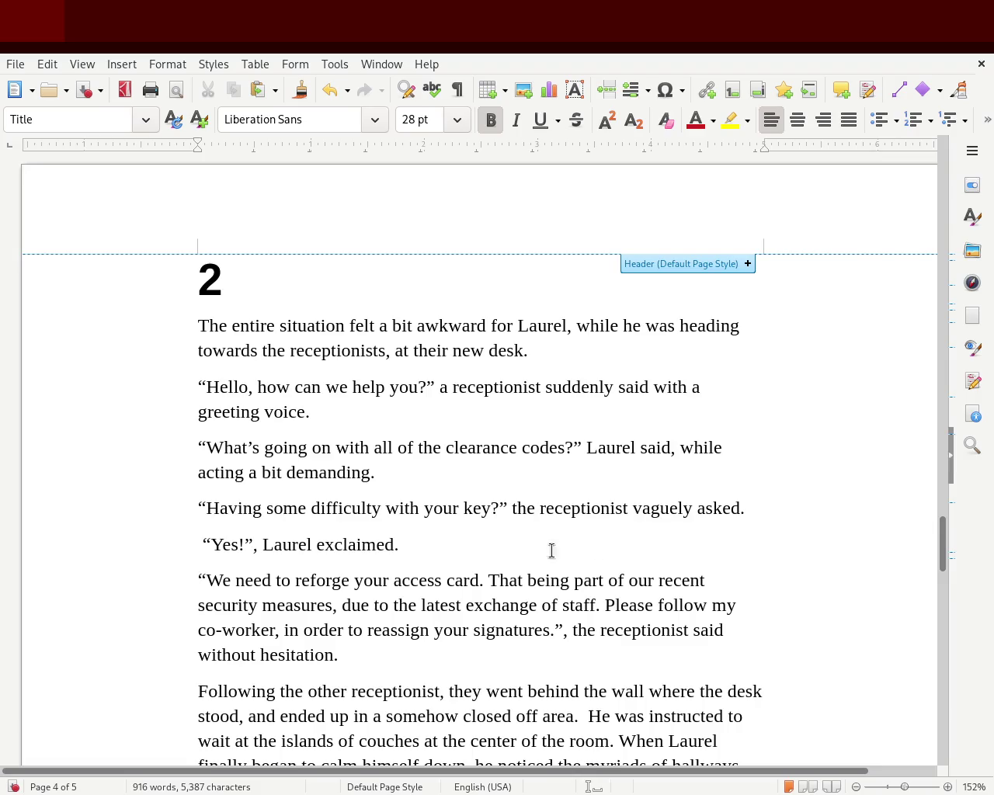
Scroll to chapter 2's last paragraph and select the word 'unsurprisingly'
left_click_drag(943, 543, 946, 568)
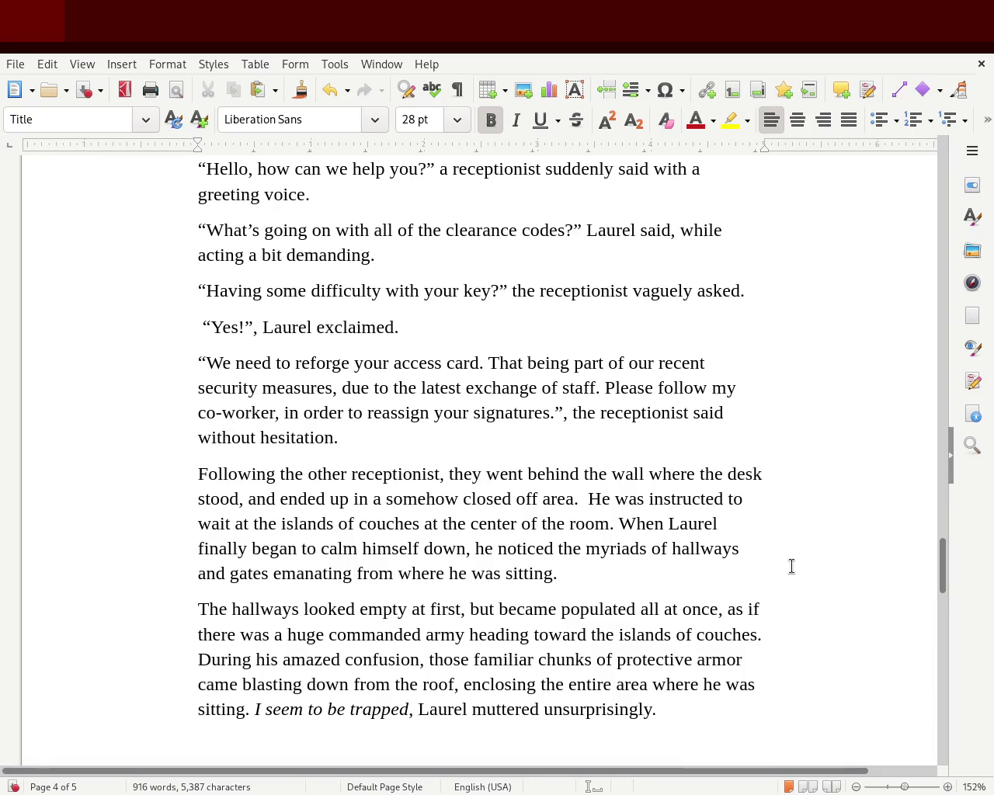
double_click(601, 712)
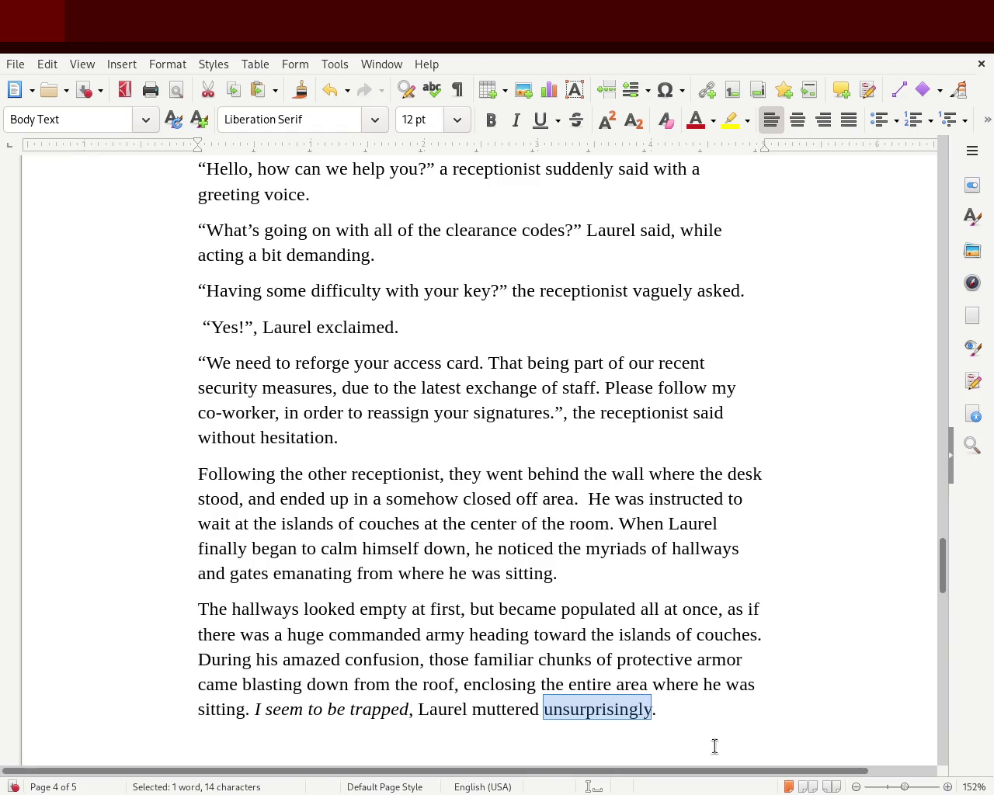
Replace 'unsurprisingly' with 'unsurprised', fixing the missing 'r', and save the story
type("unsupris")
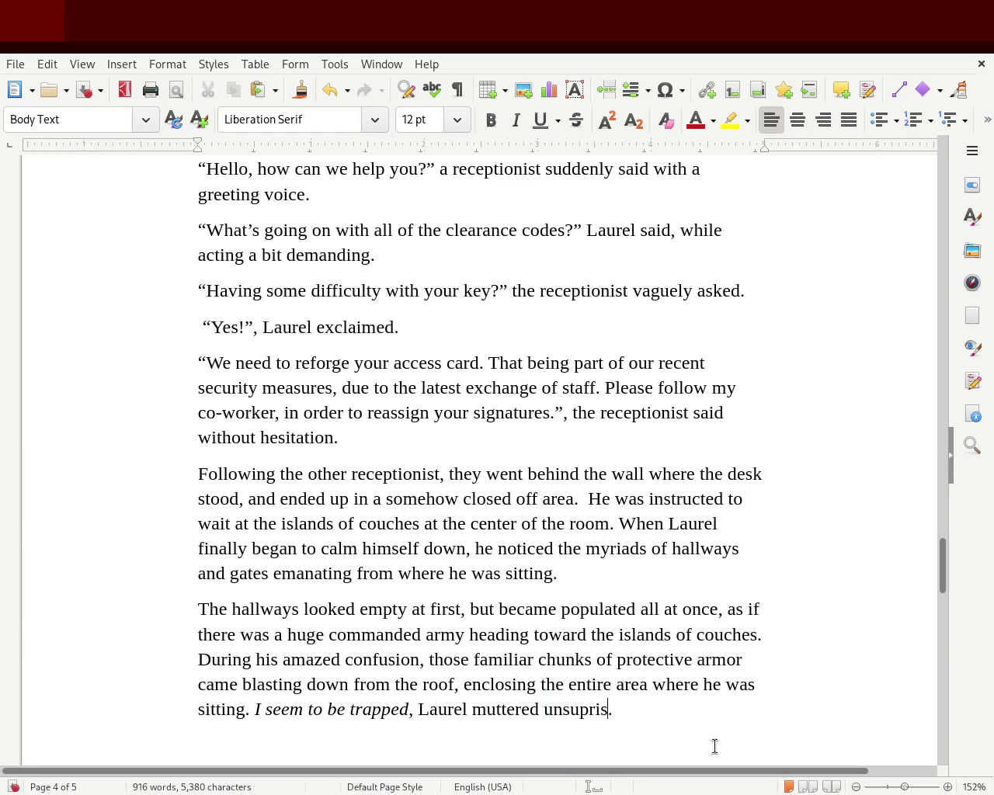
type("ed")
left_click(720, 567)
left_click(576, 703)
type("r")
left_click(778, 713)
key("ctrl+s")
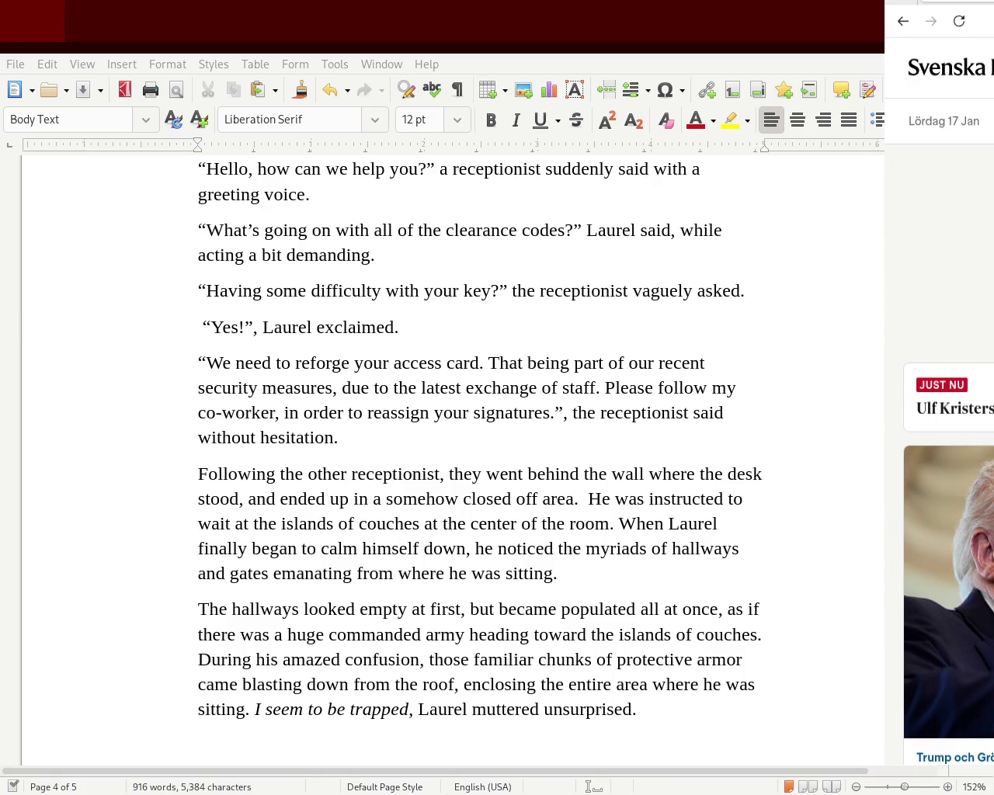
Scroll down through the Svenska Dagbladet front-page articles
scroll(948, 466, "down", 1)
scroll(947, 466, "down", 1)
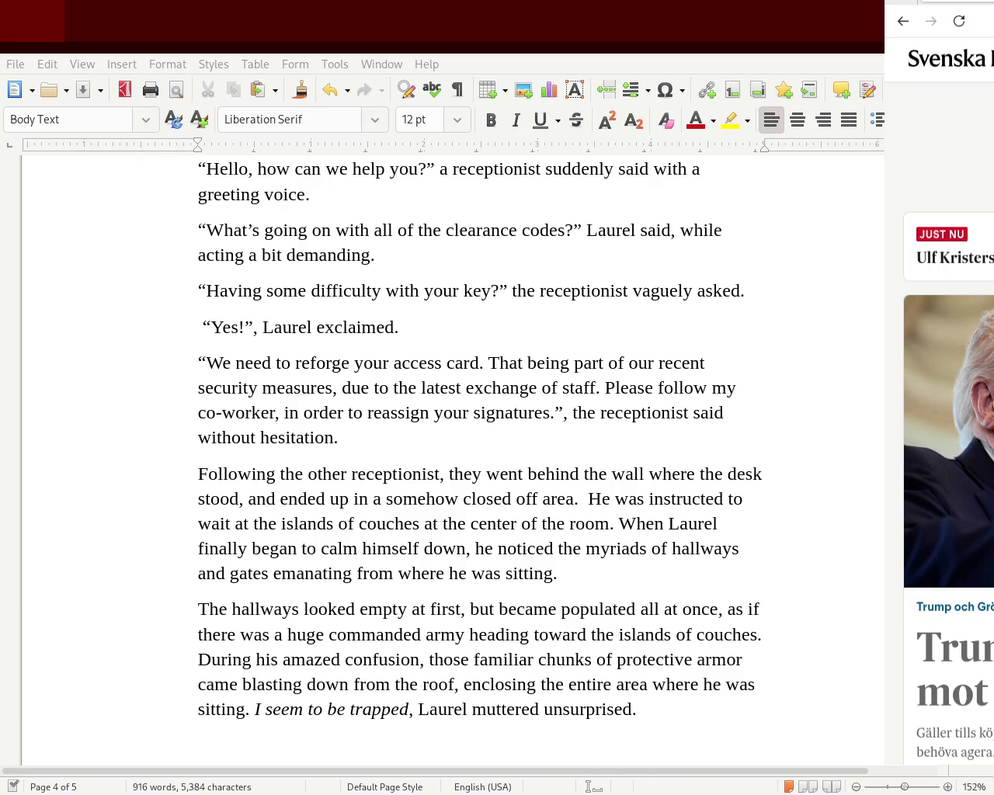
scroll(947, 466, "down", 1)
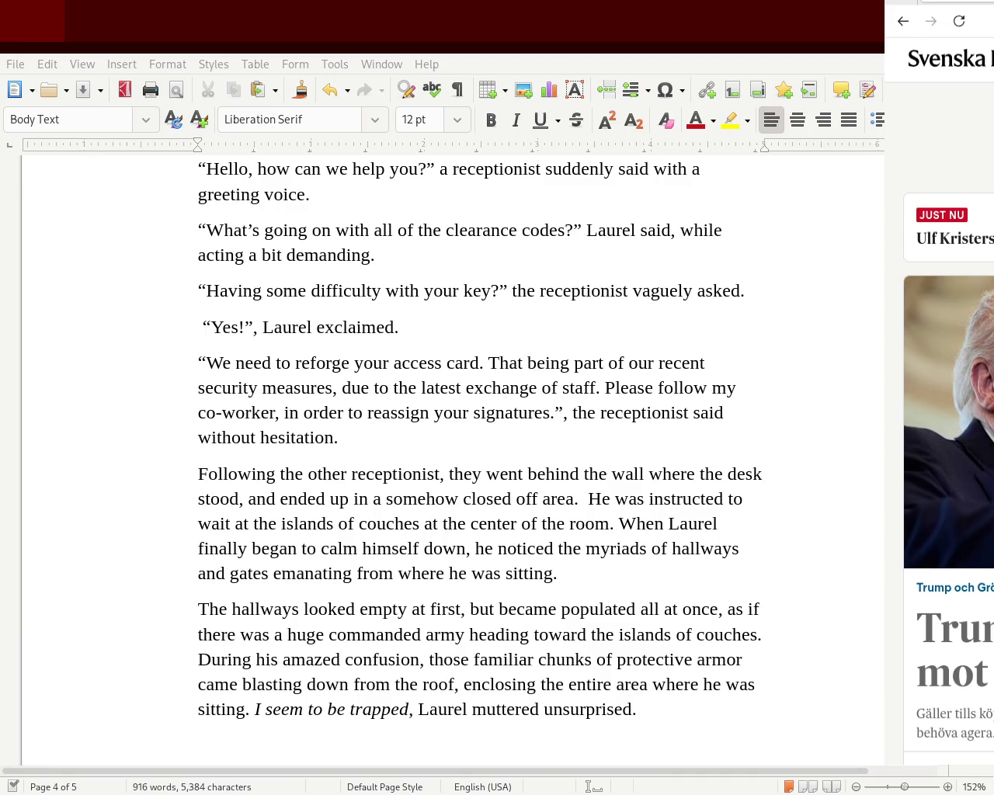
scroll(947, 466, "down", 4)
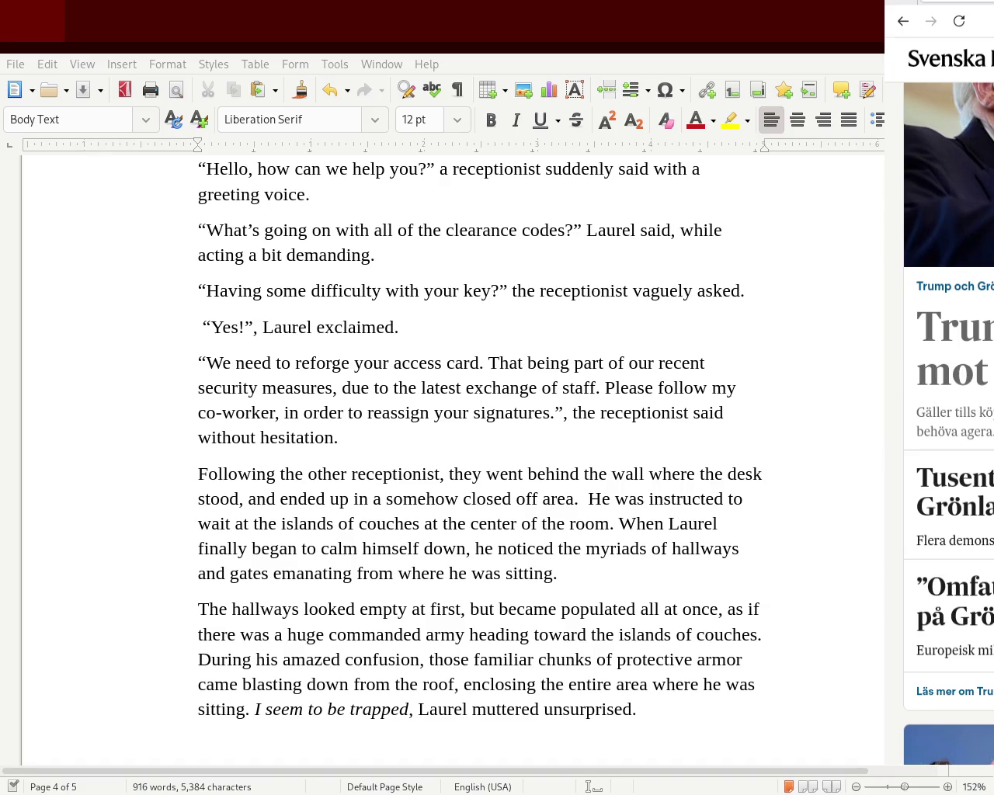
scroll(947, 466, "down", 1)
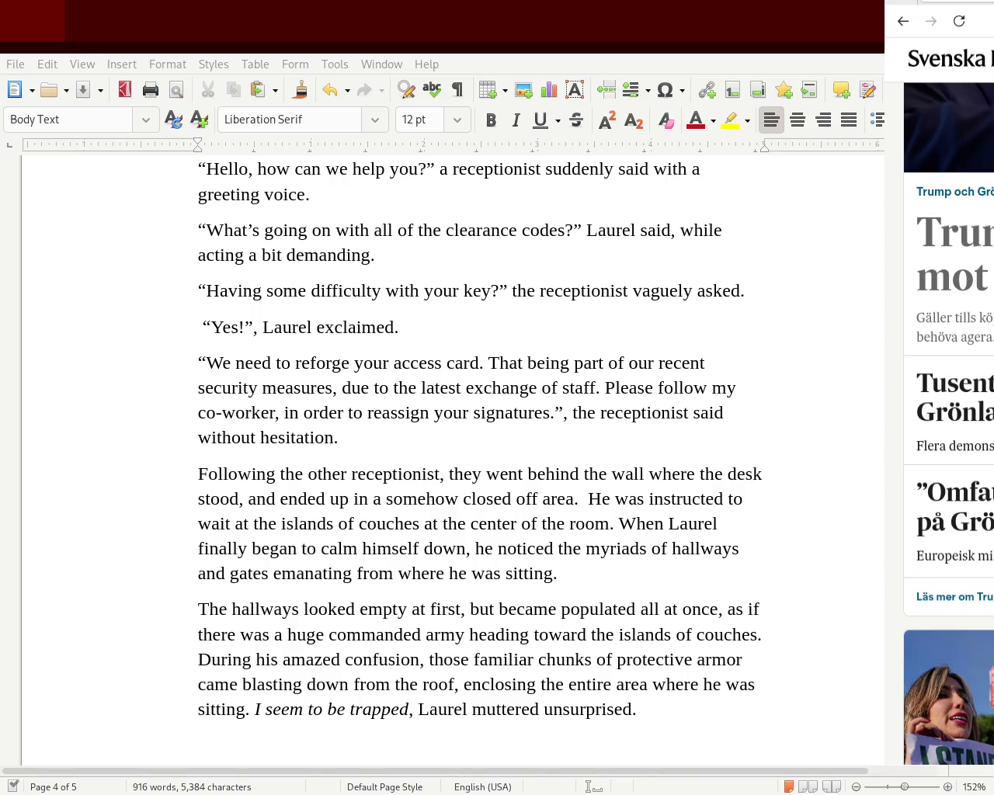
scroll(947, 465, "down", 7)
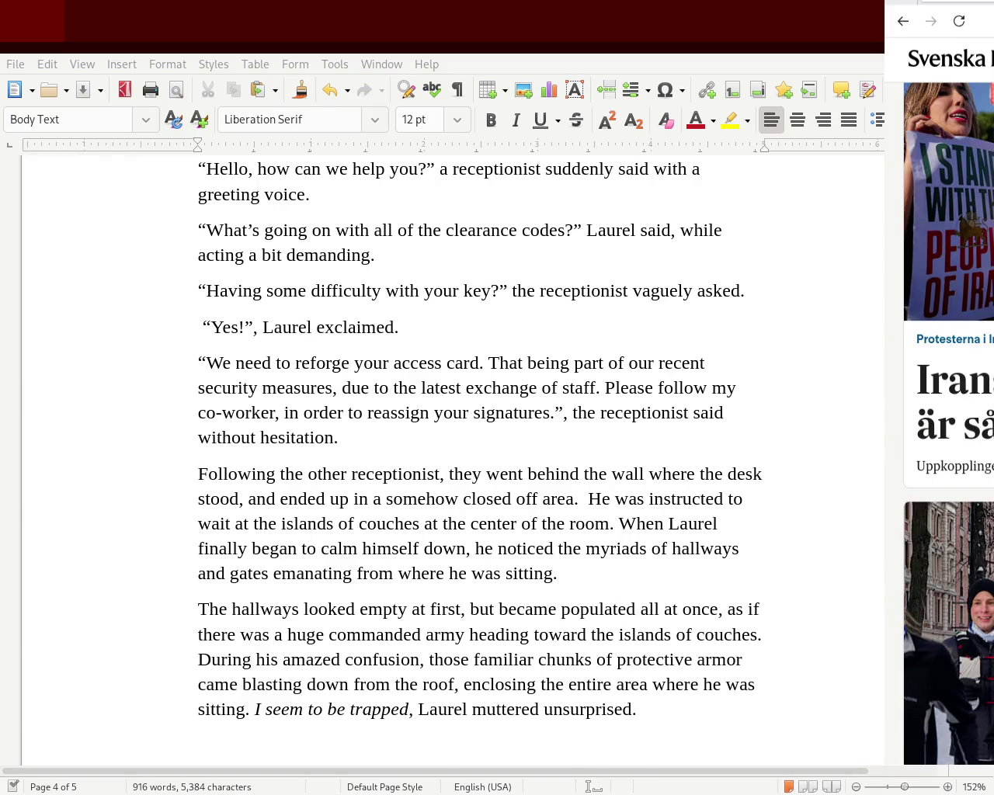
scroll(948, 424, "down", 7)
scroll(948, 424, "down", 3)
scroll(948, 424, "down", 7)
scroll(948, 424, "down", 5)
scroll(948, 424, "down", 5)
scroll(948, 424, "down", 5)
scroll(948, 424, "down", 5)
scroll(948, 424, "down", 5)
scroll(948, 424, "down", 5)
scroll(947, 424, "down", 5)
scroll(948, 424, "down", 5)
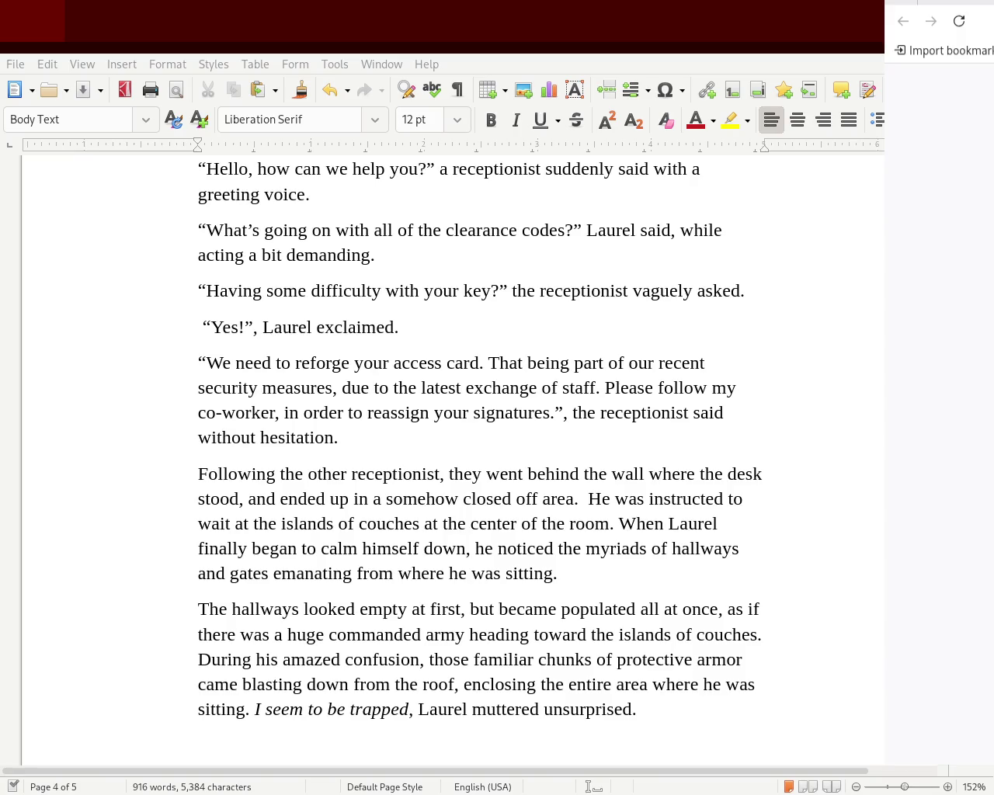
Run the DuckDuckGo news search and scroll into a U.S. news article
key("Return")
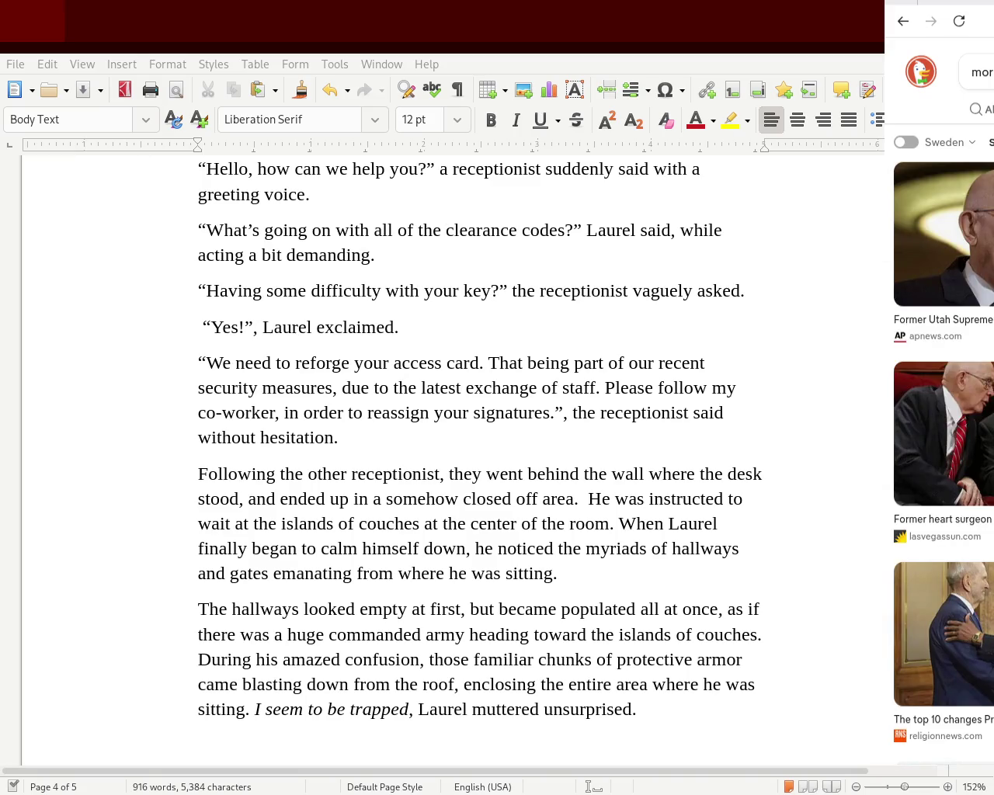
scroll(940, 419, "down", 5)
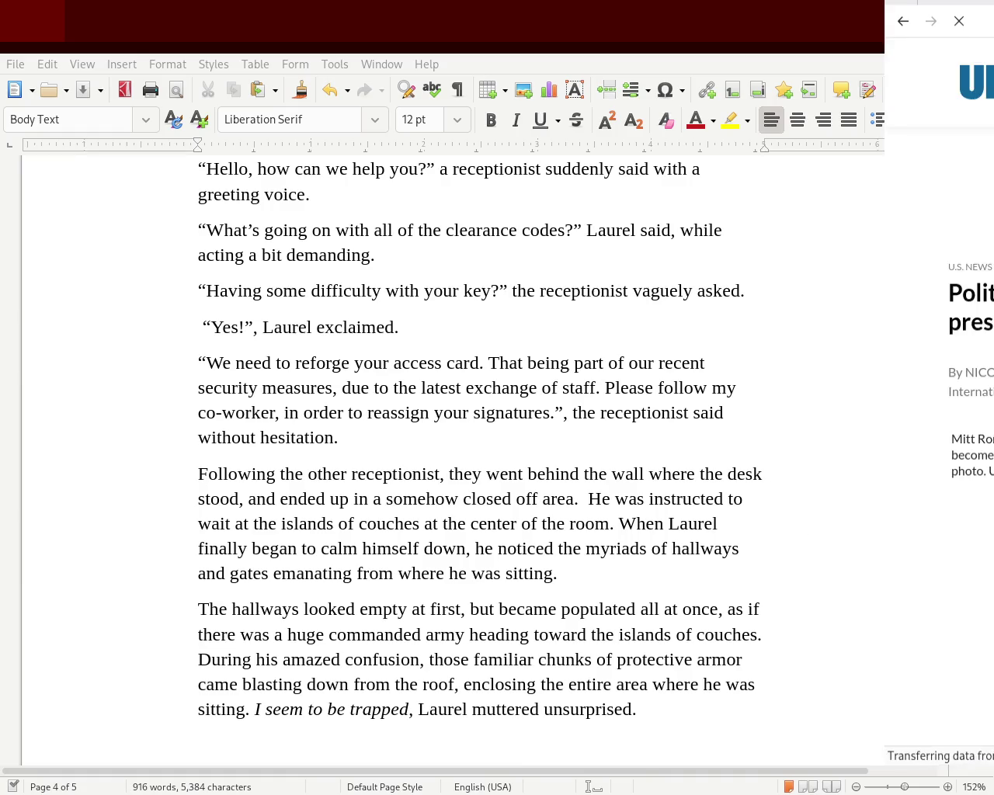
scroll(971, 466, "down", 5)
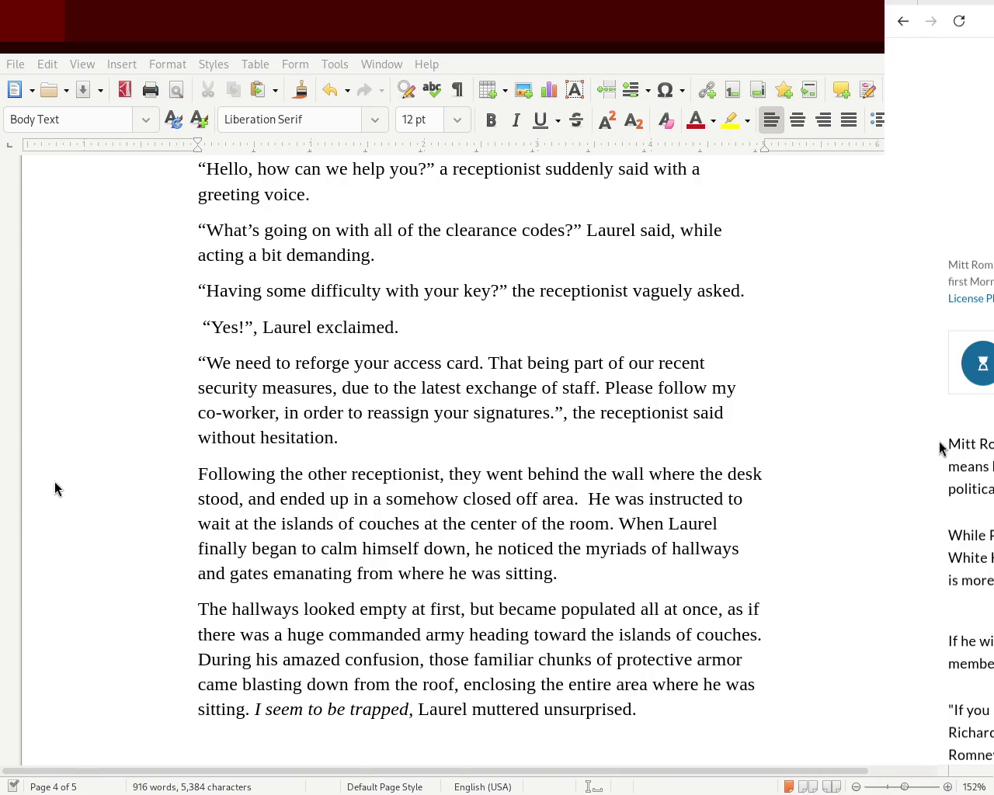
Select an article's opening words, open a new tab and run a revised search
left_click_drag(942, 444, 993, 444)
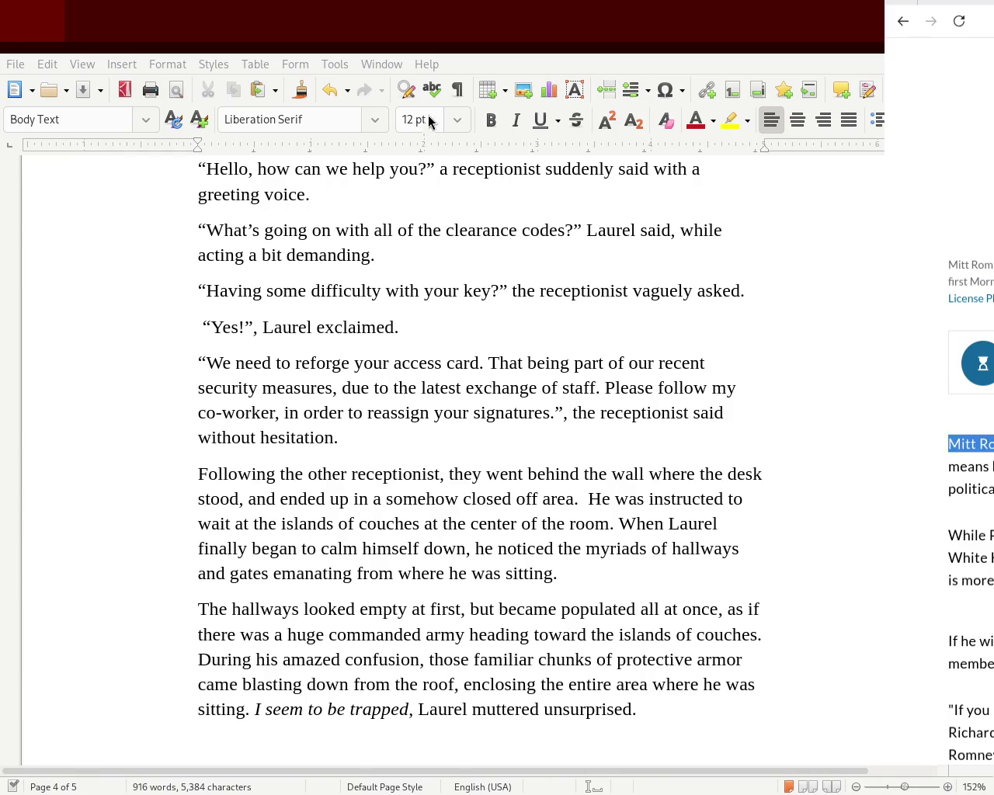
key("ctrl+t")
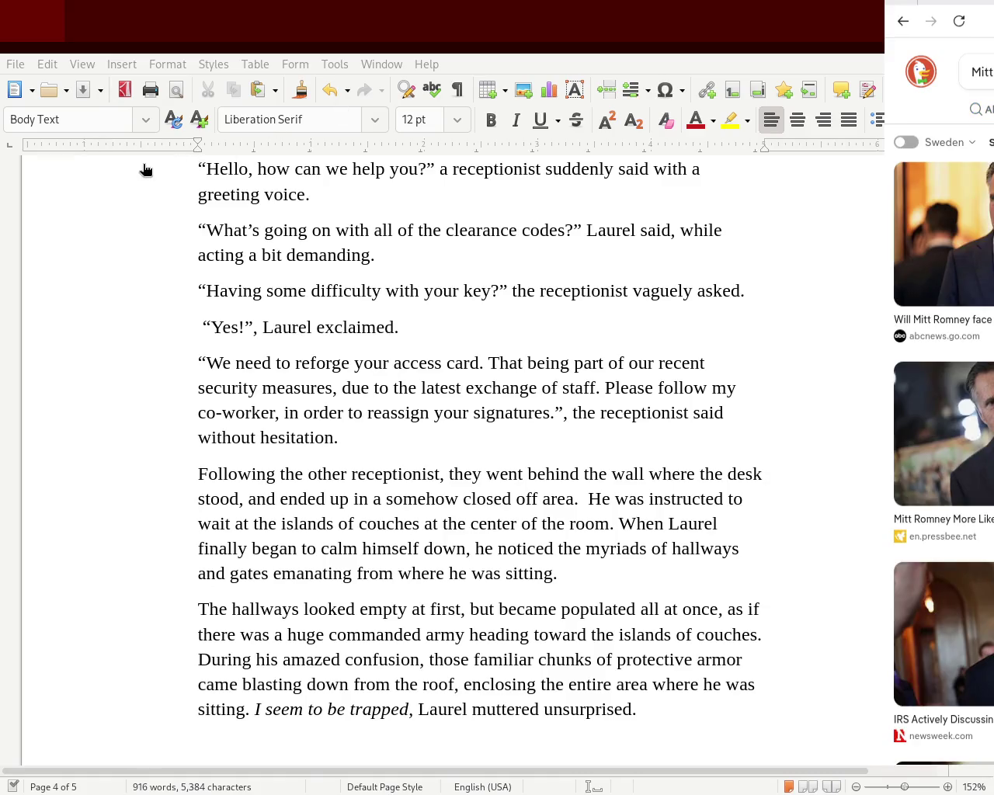
left_click(982, 71)
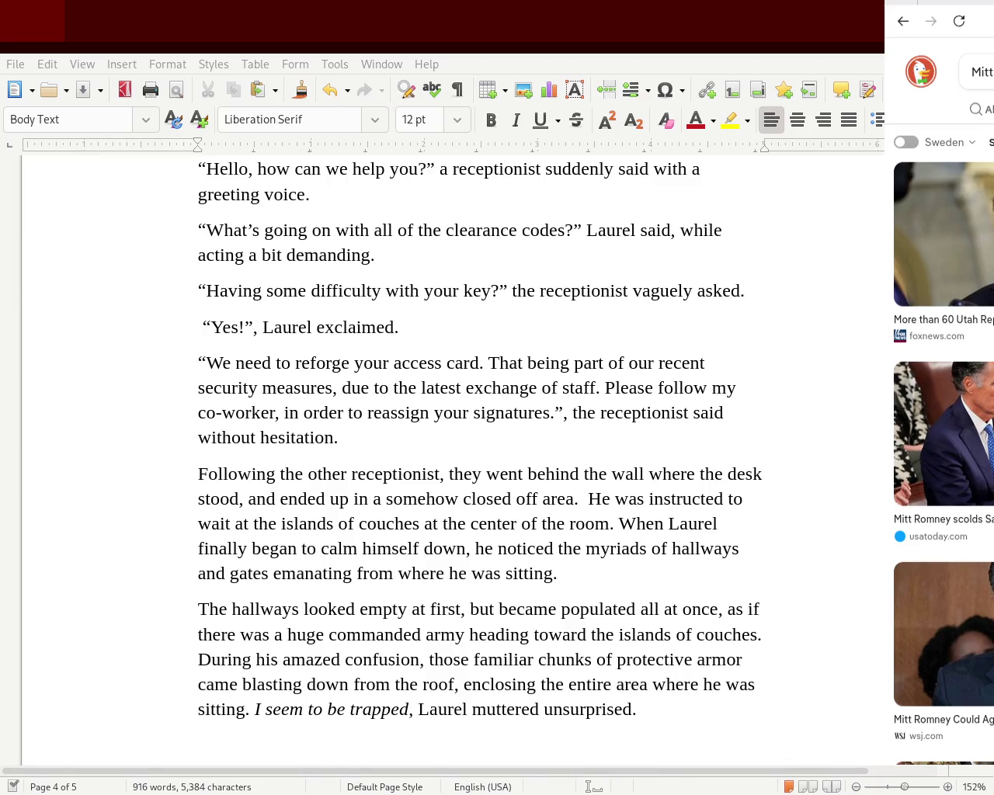
scroll(939, 388, "down", 5)
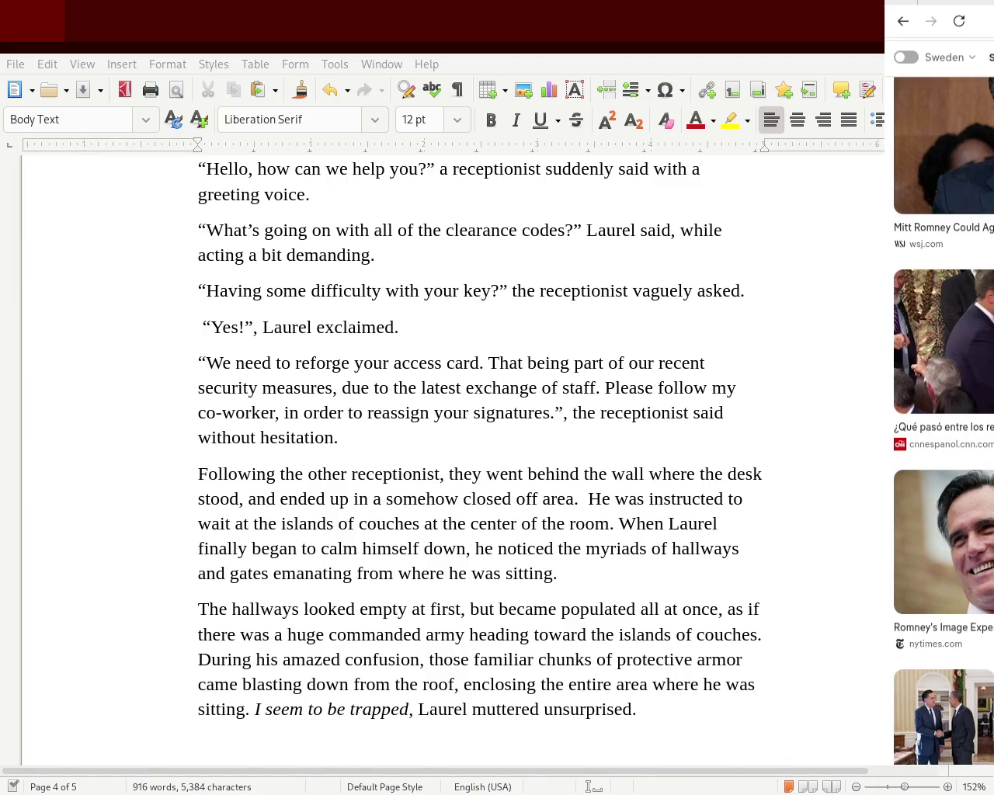
scroll(940, 419, "down", 3)
scroll(940, 419, "down", 3)
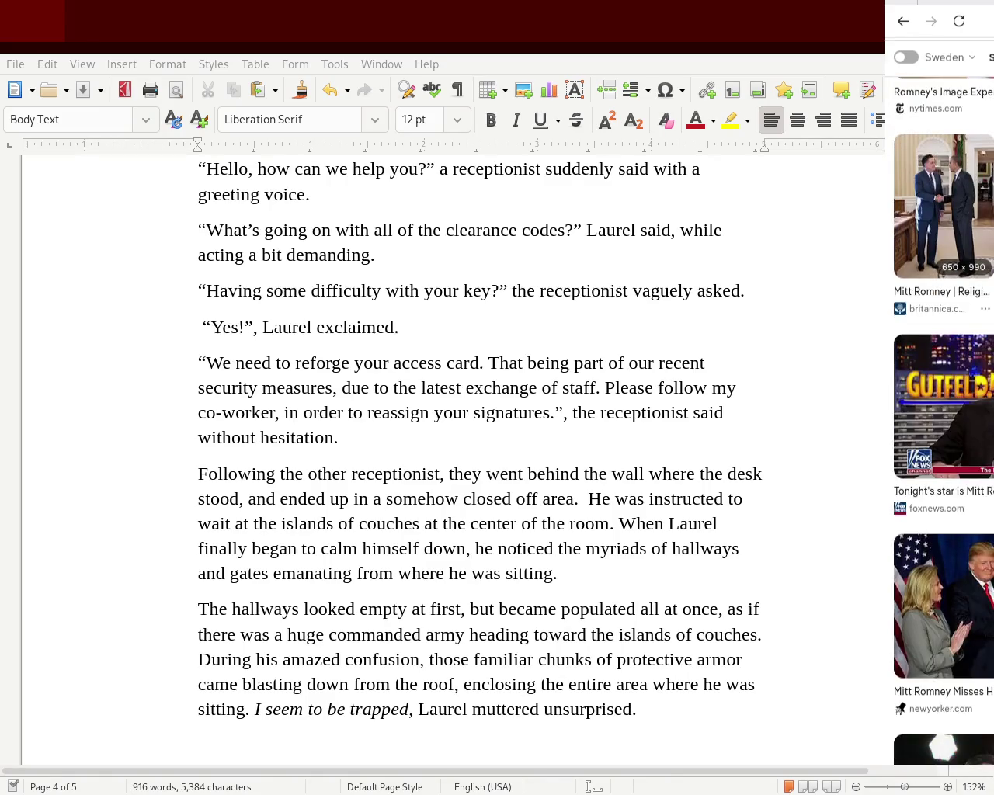
scroll(939, 388, "up", 10)
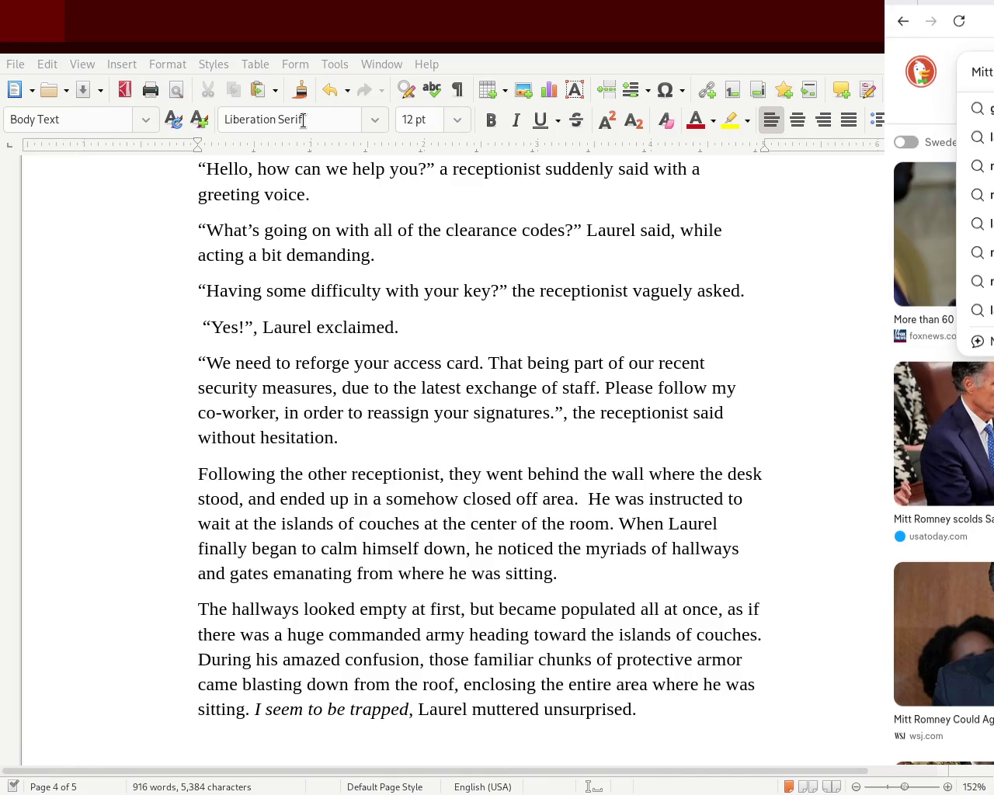
key("Return")
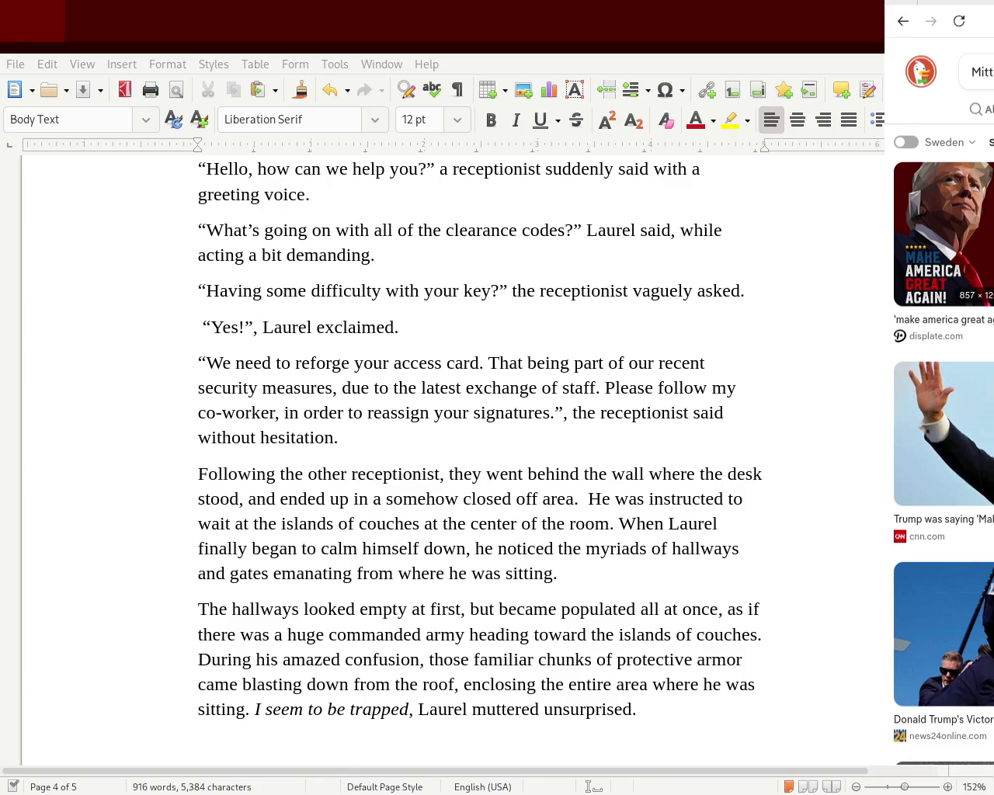
Open the Romney-Gabbard Newsday image preview and its article from the image results
scroll(943, 450, "down", 5)
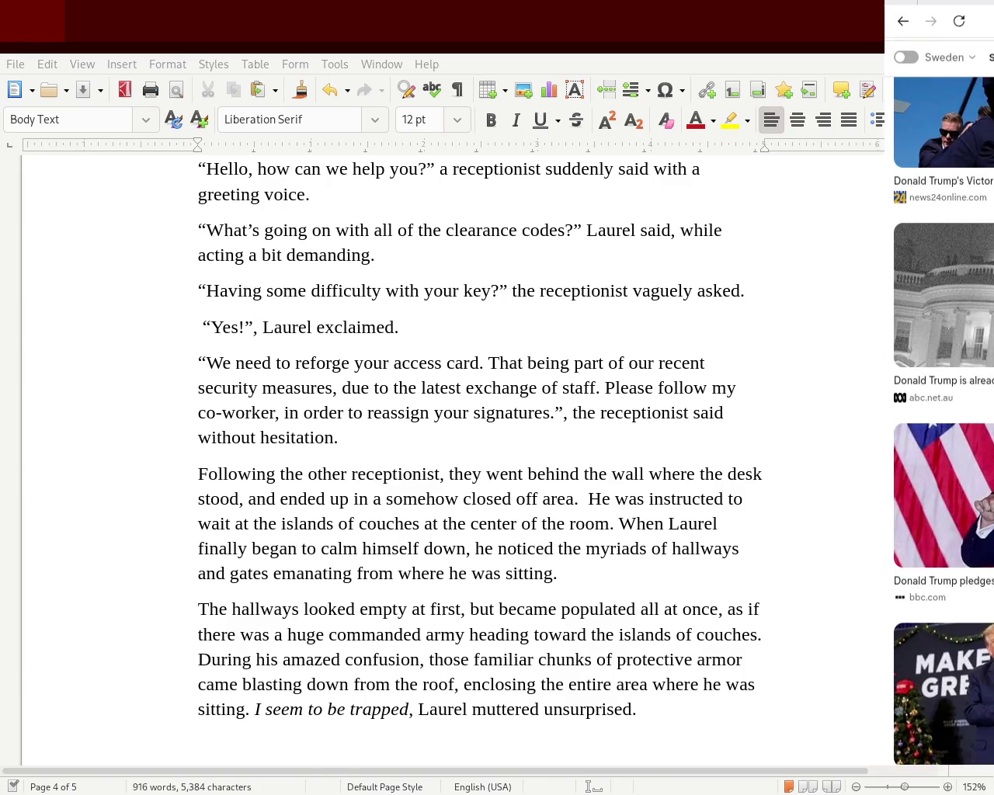
scroll(943, 450, "down", 1)
scroll(944, 450, "down", 1)
scroll(943, 450, "down", 1)
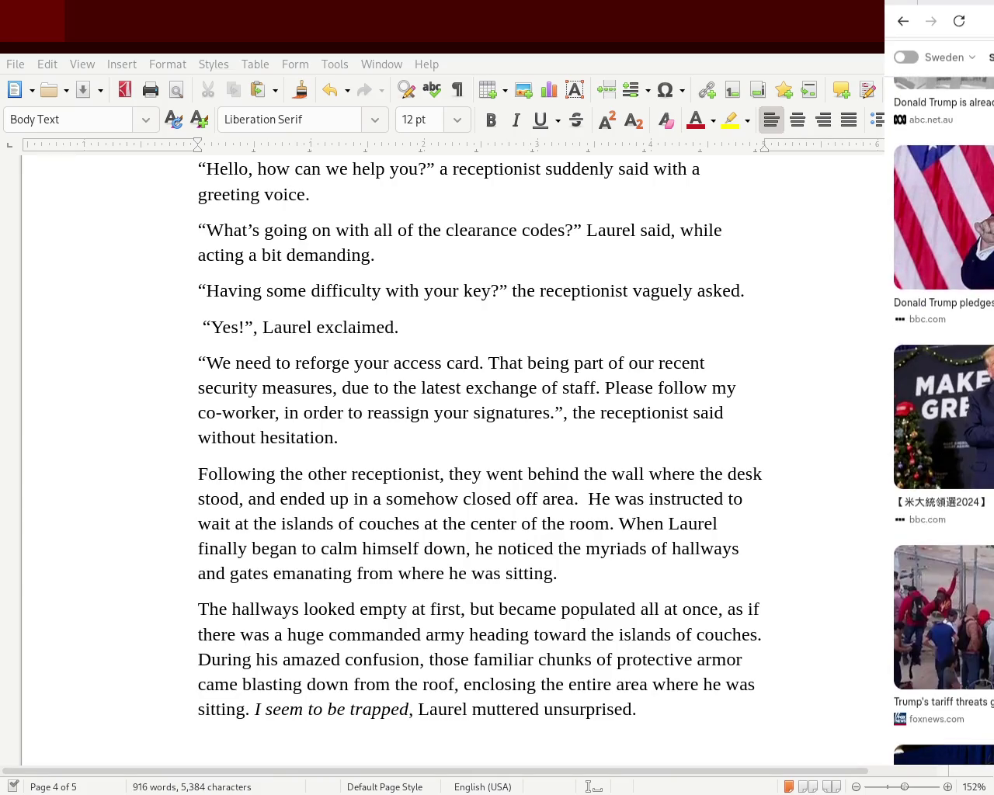
scroll(943, 450, "down", 1)
scroll(943, 450, "down", 2)
scroll(943, 450, "up", 2)
scroll(943, 450, "up", 3)
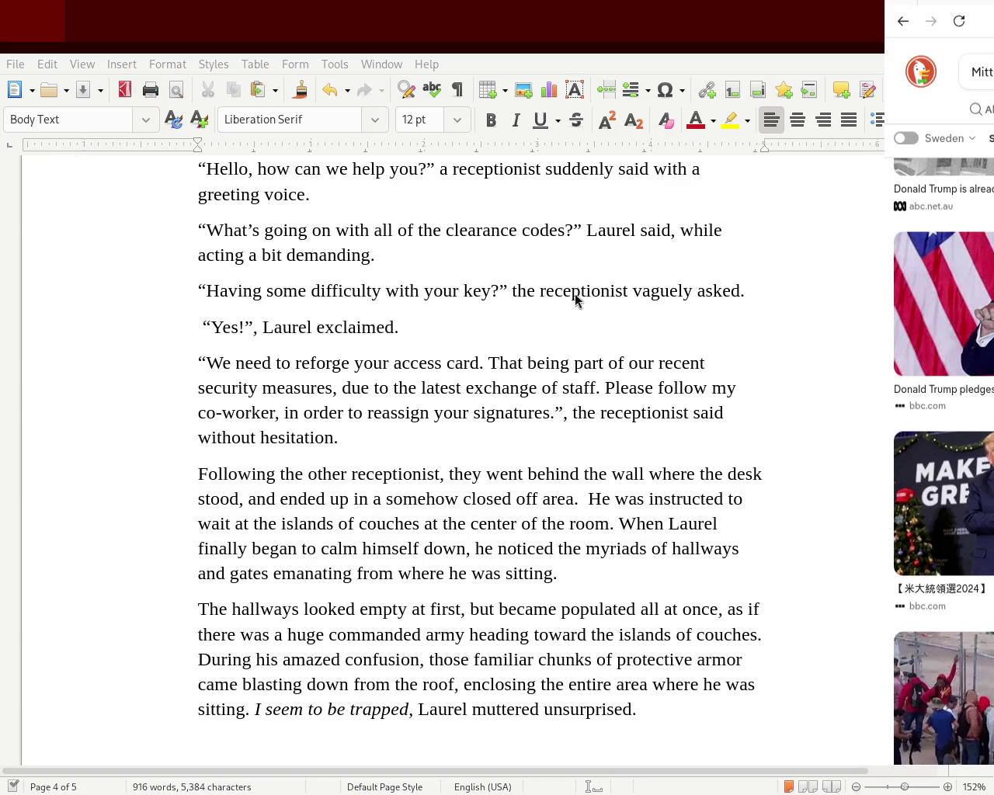
left_click_drag(794, 357, 76, 160)
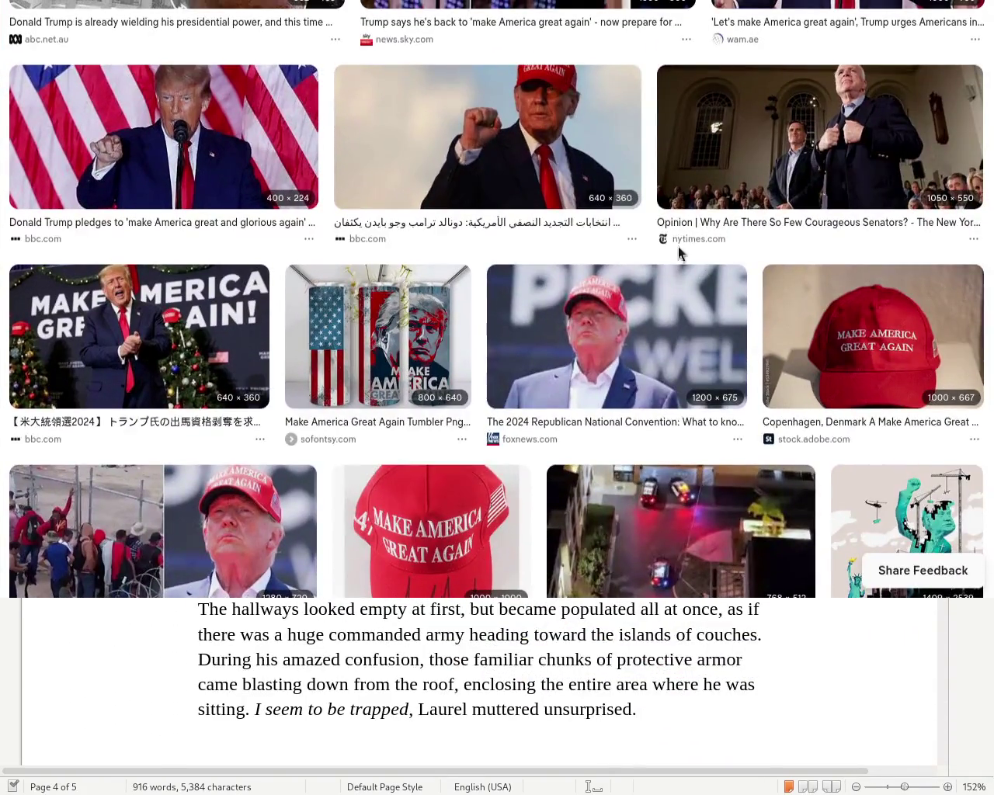
scroll(921, 281, "down", 5)
scroll(295, 96, "down", 5)
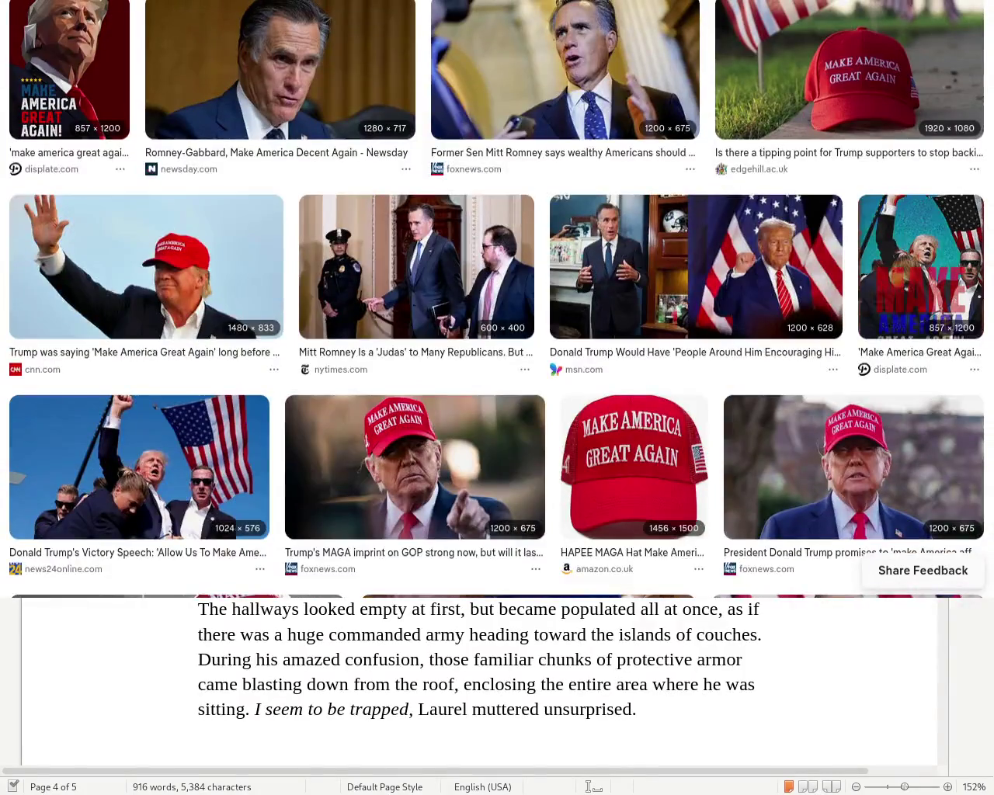
left_click(295, 97)
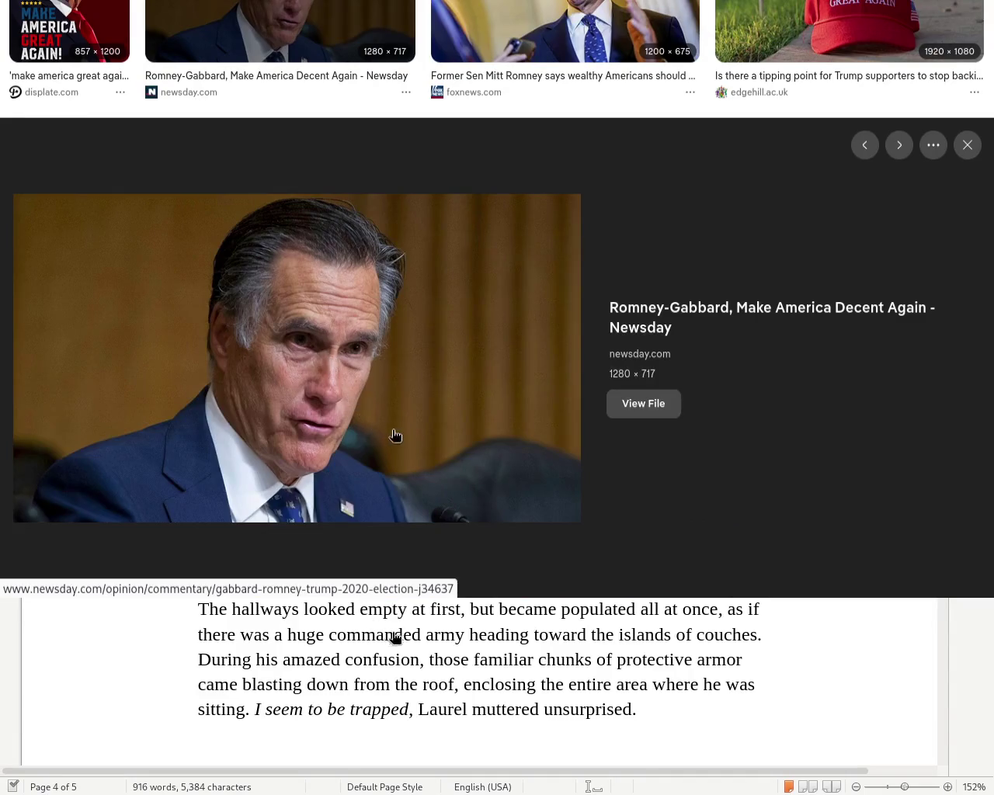
left_click(692, 324)
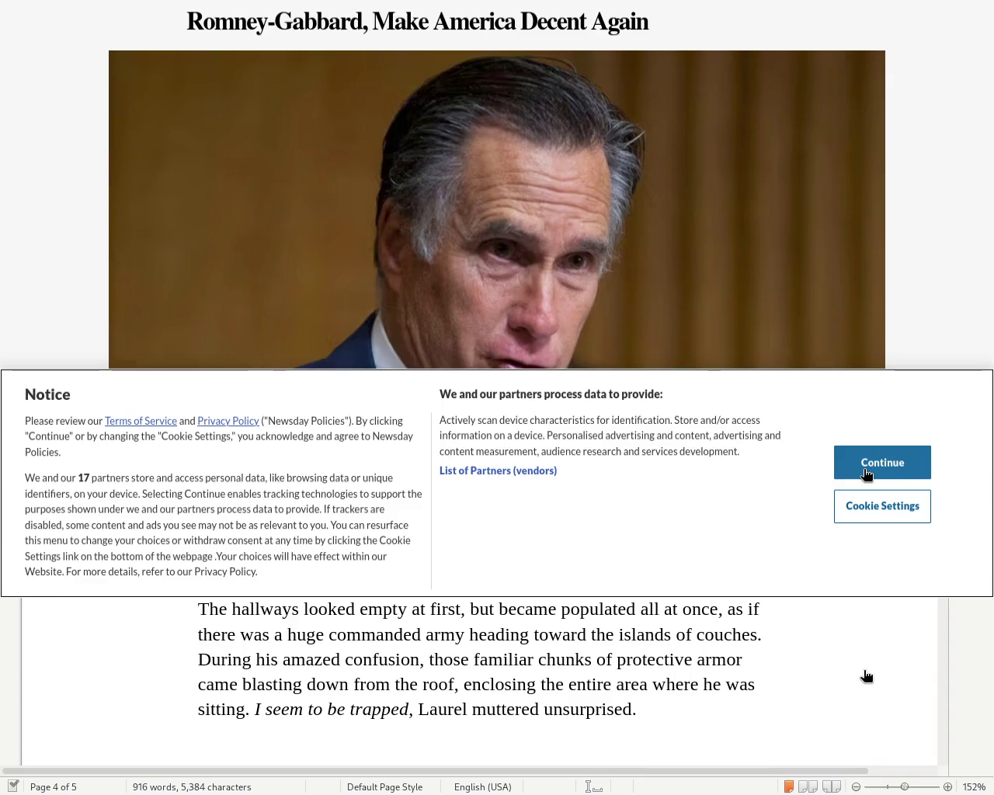
left_click(866, 466)
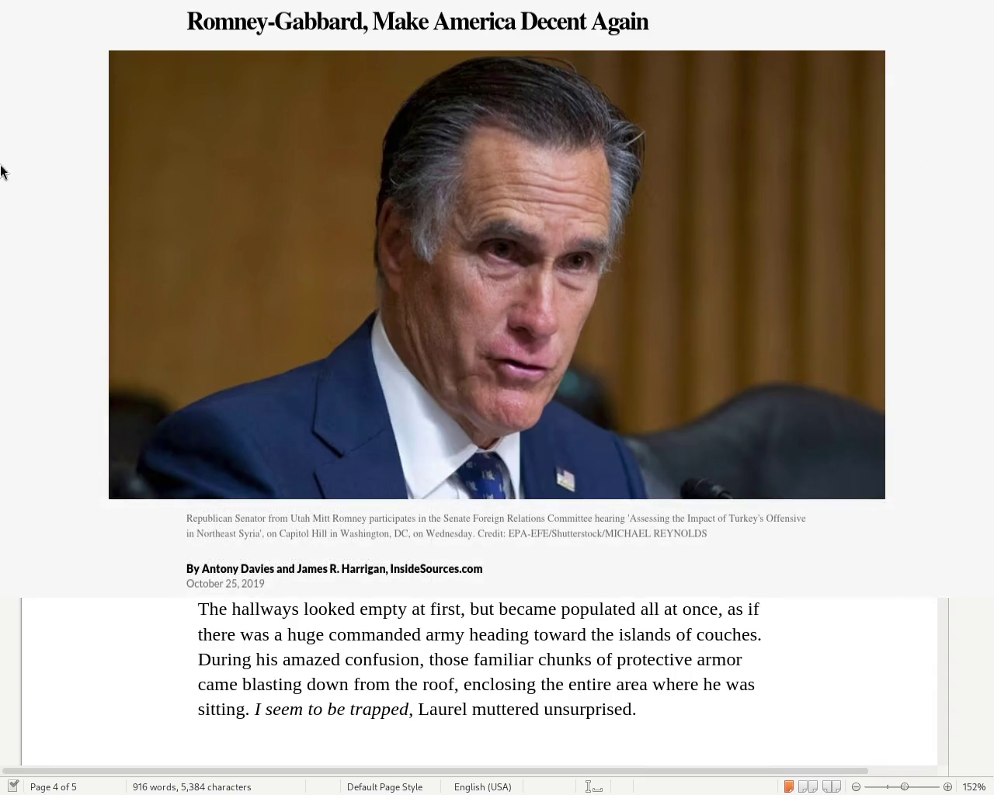
left_click_drag(155, 451, 303, 603)
left_click(268, 401)
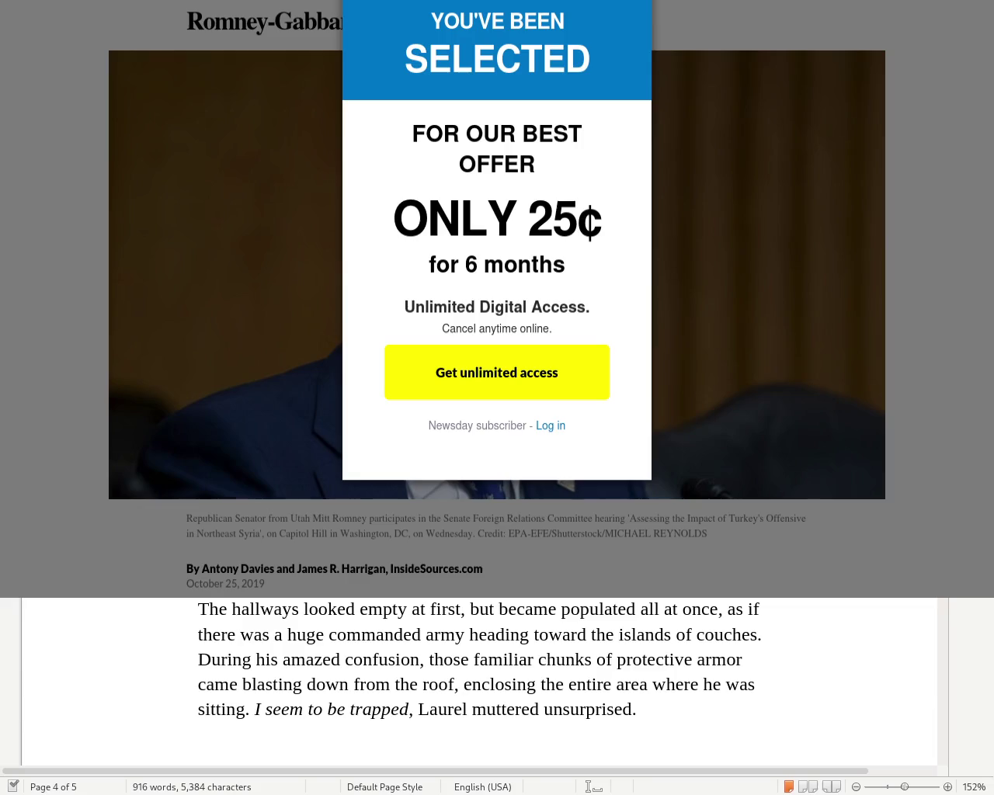
key("alt+Left")
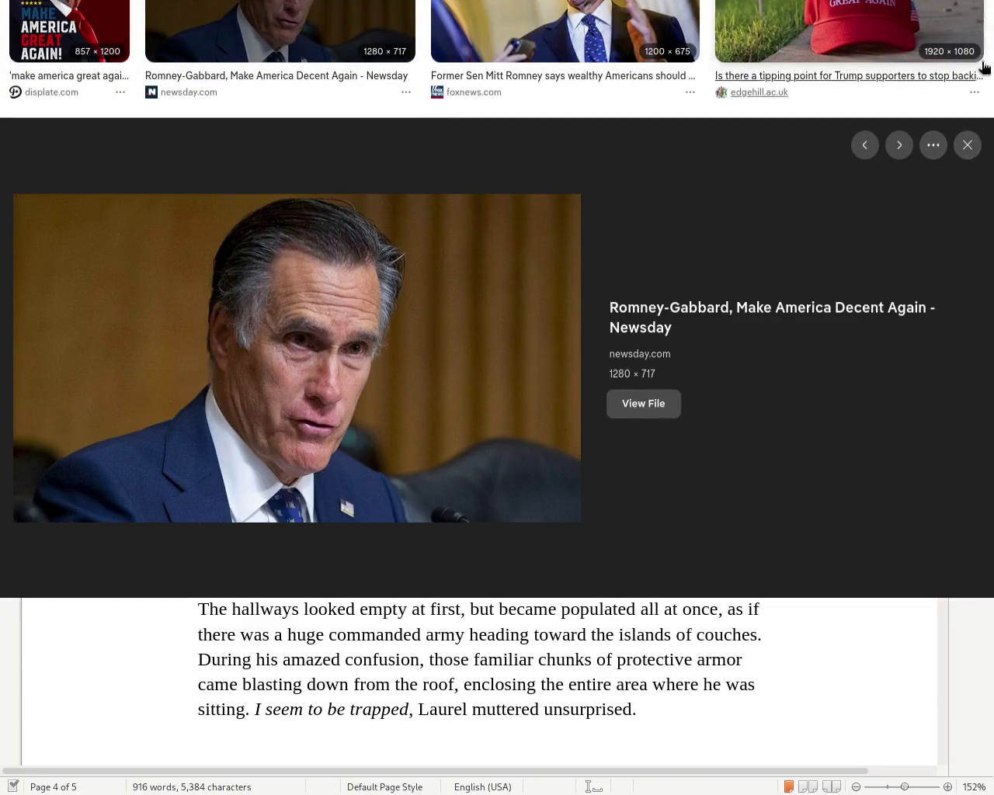
scroll(981, 73, "down", 5)
Rerun the Bing image search with 'decent' replacing 'great', then switch back to Writer
scroll(990, 31, "down", 2)
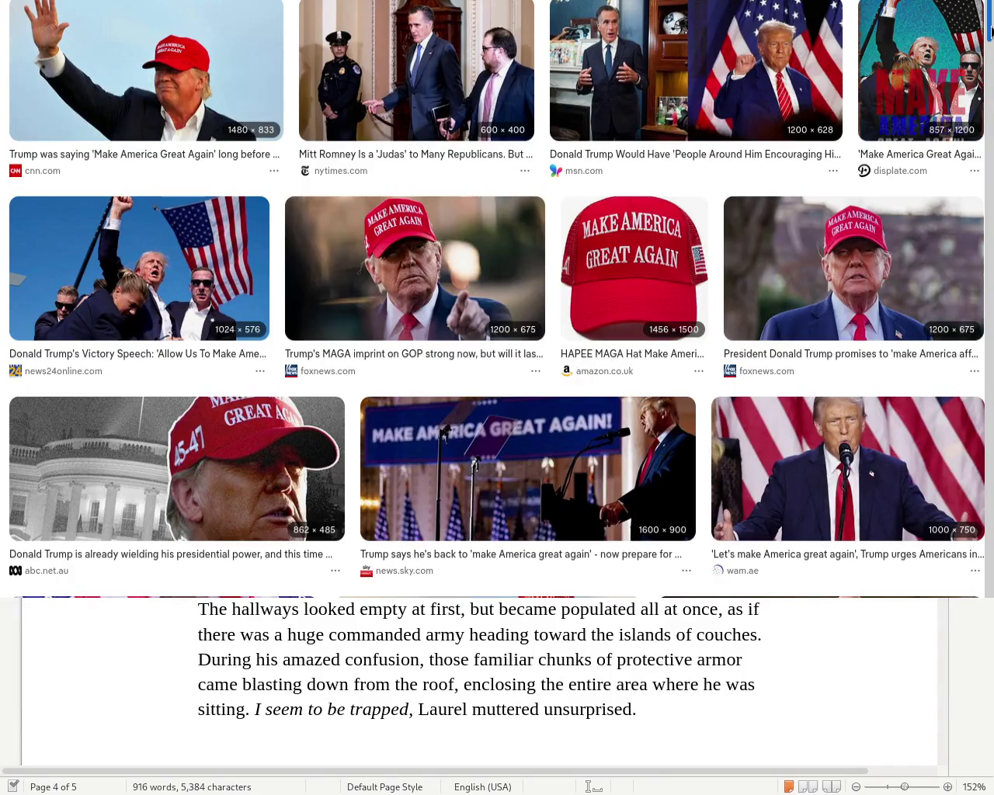
scroll(991, 31, "down", 2)
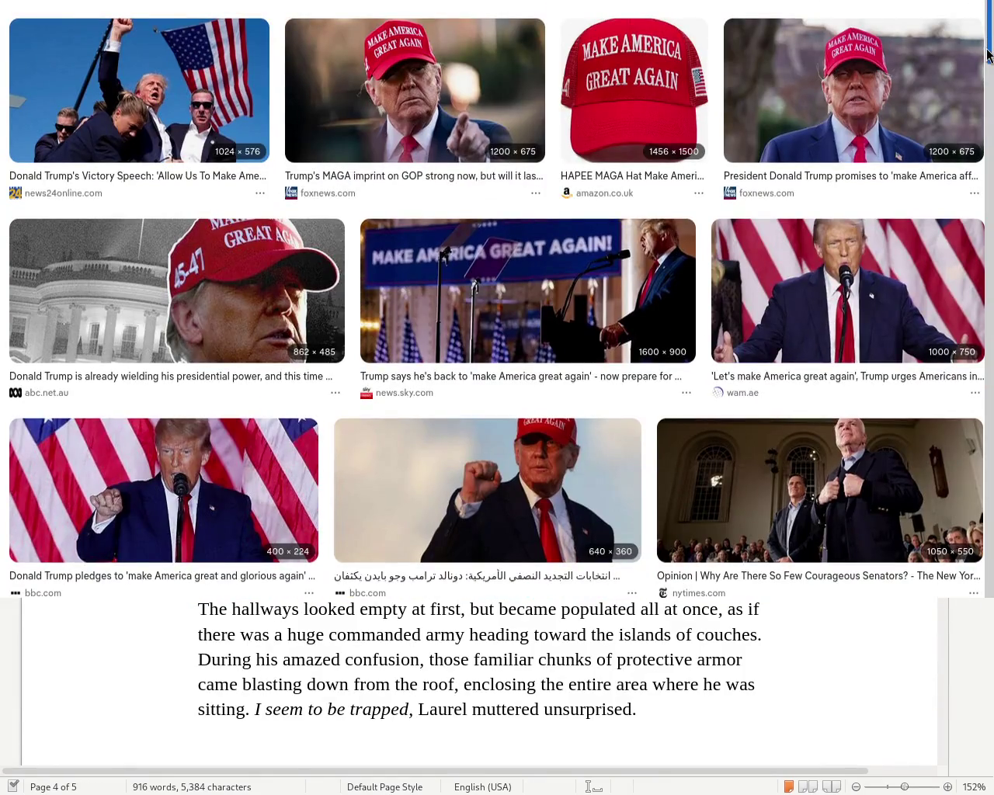
scroll(989, 54, "down", 4)
scroll(333, 74, "up", 6)
scroll(332, 74, "up", 2)
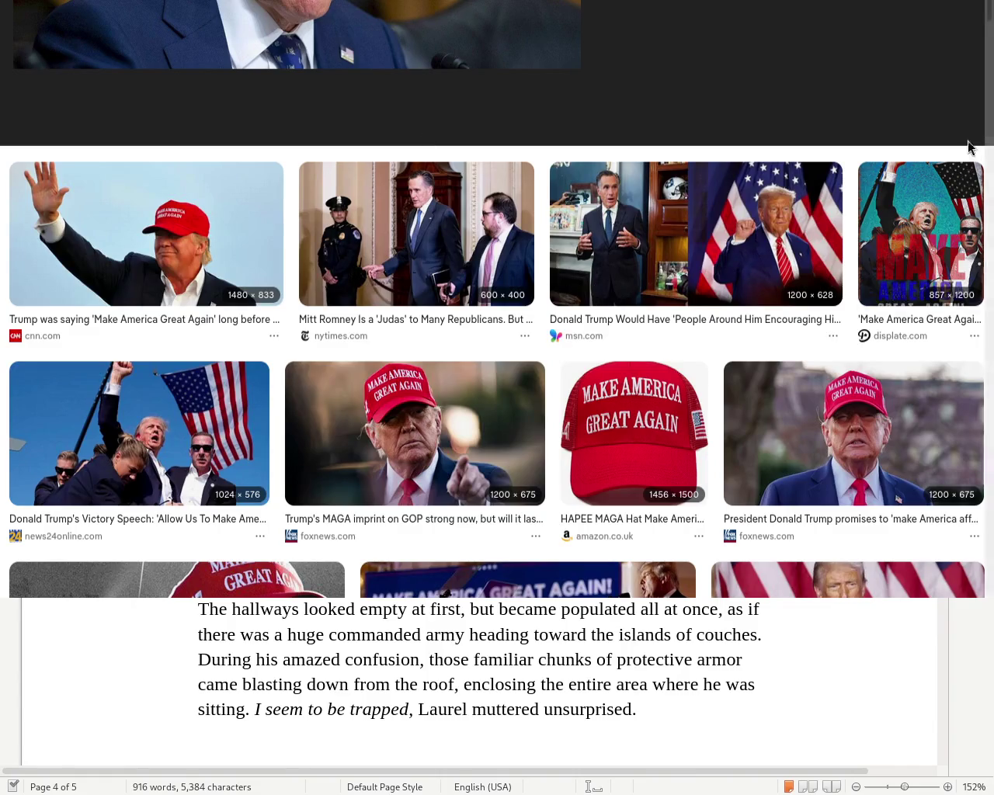
scroll(972, 144, "up", 5)
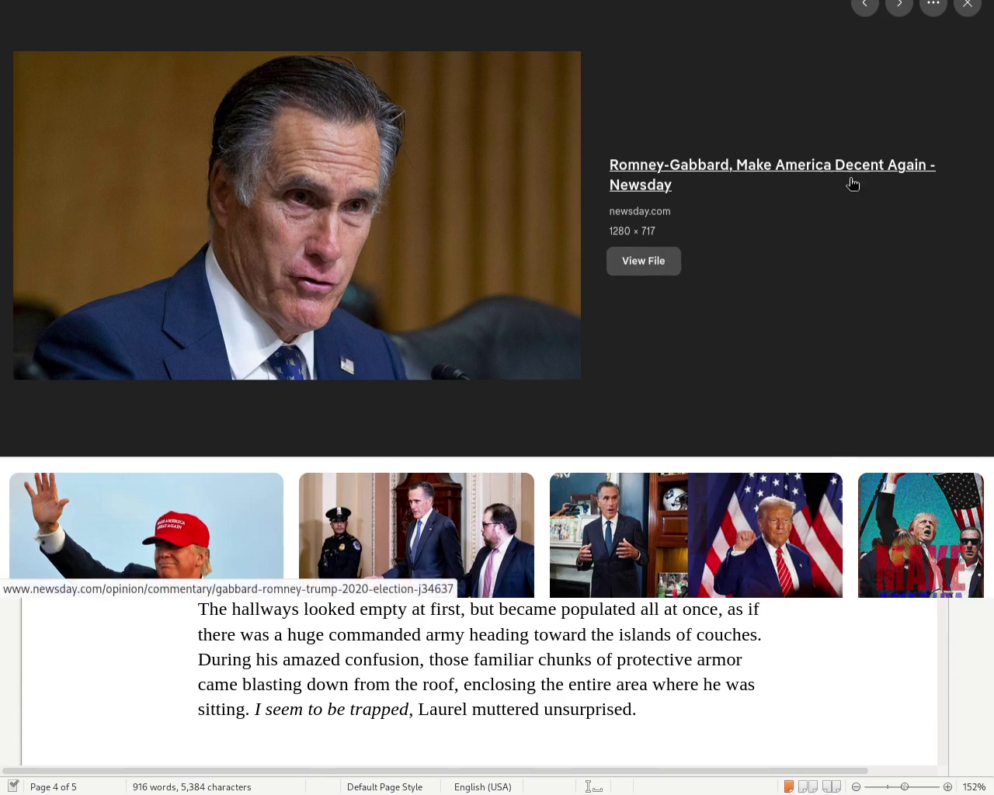
scroll(984, 233, "down", 10)
scroll(497, 311, "down", 5)
scroll(496, 310, "down", 5)
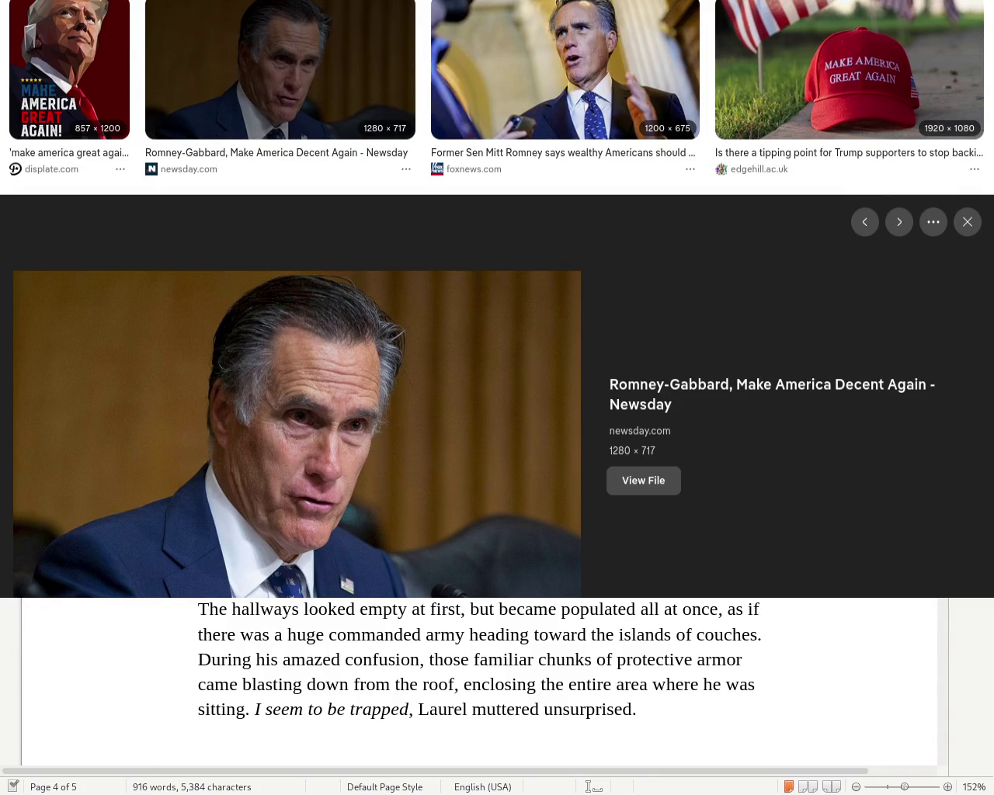
type("dece again make america")
key("Return")
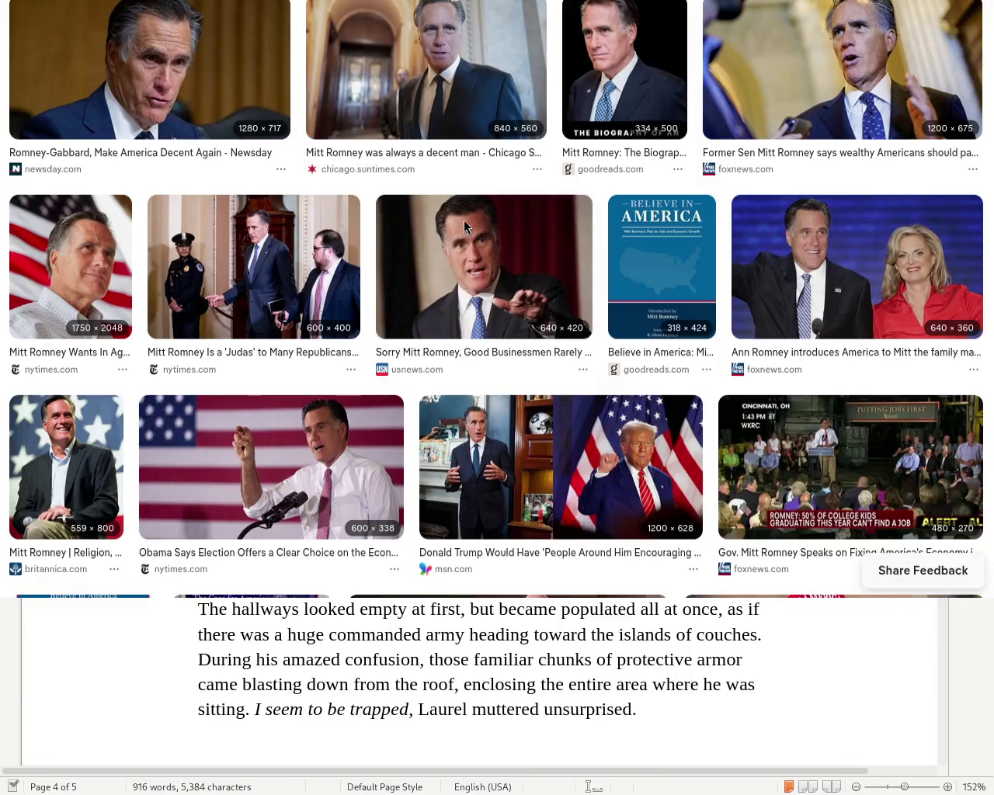
key("alt+Tab")
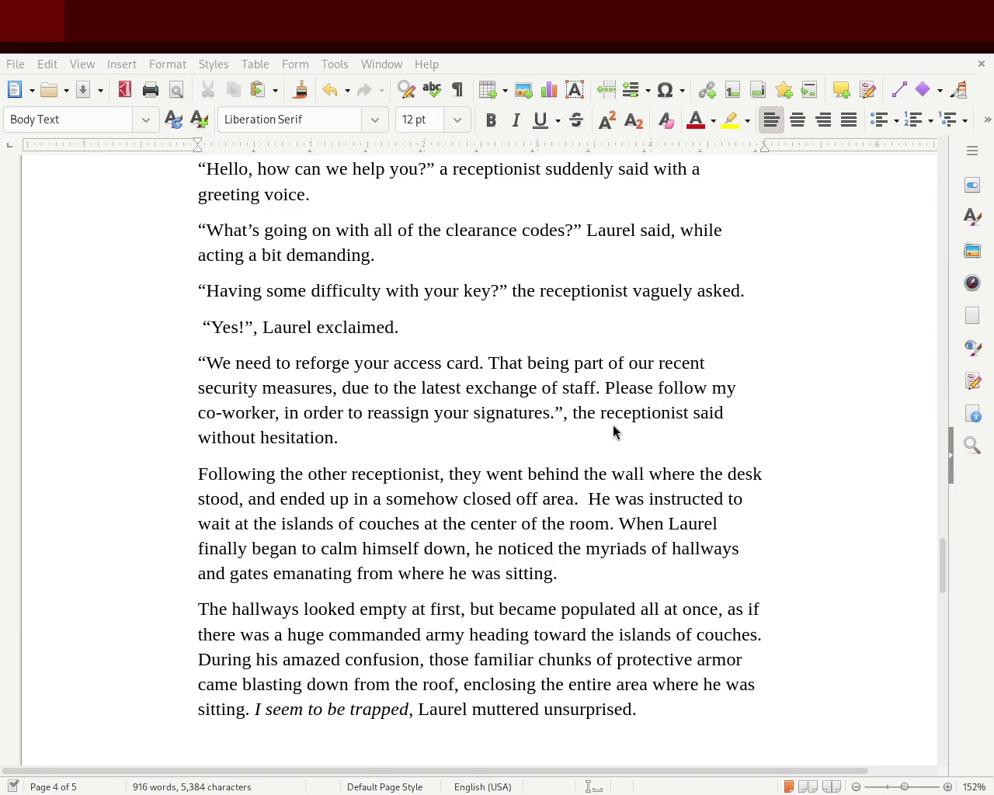
Scroll the story to chapter 2's opening scene at the receptionists' desk
mouse_move(940, 573)
left_mouse_down()
mouse_move(953, 730)
mouse_move(963, 608)
mouse_move(930, 174)
mouse_move(914, 468)
left_mouse_up()
scroll(913, 545, "down", 2)
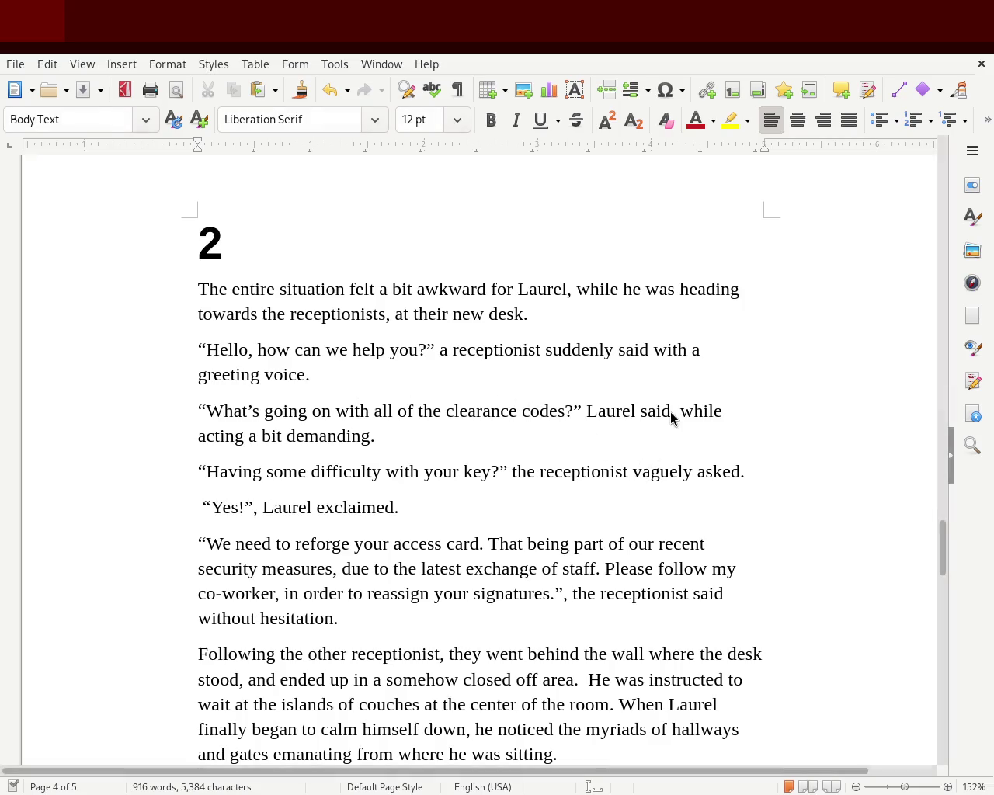
mouse_move(943, 545)
left_mouse_down()
mouse_move(947, 628)
mouse_move(937, 547)
mouse_move(934, 568)
left_mouse_up()
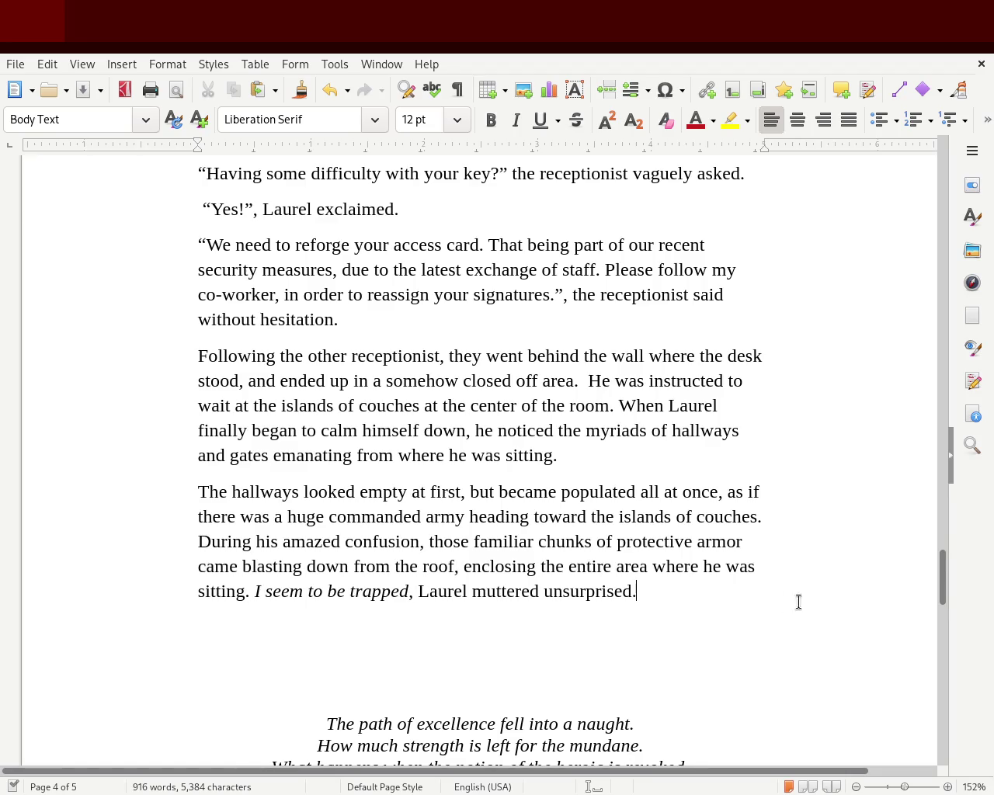
left_click_drag(942, 595, 947, 569)
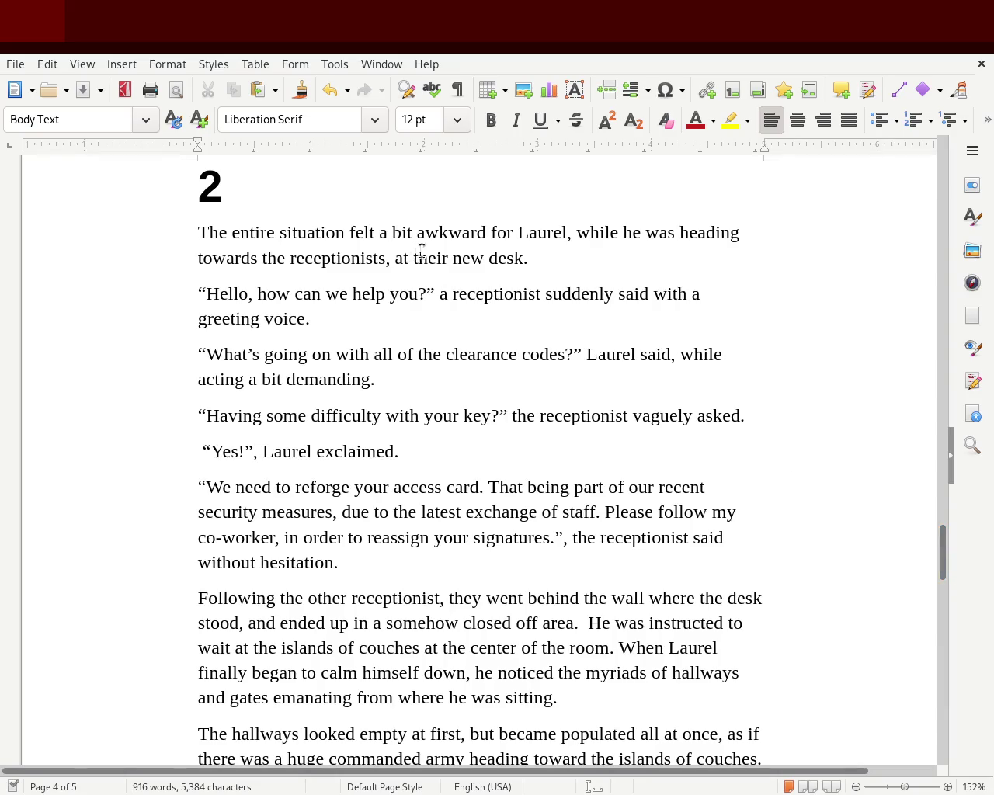
Replace 'he' with 'Laurel' in the first sentence, removing the earlier words for Laurel
left_click_drag(485, 233, 559, 233)
key("BackSpace")
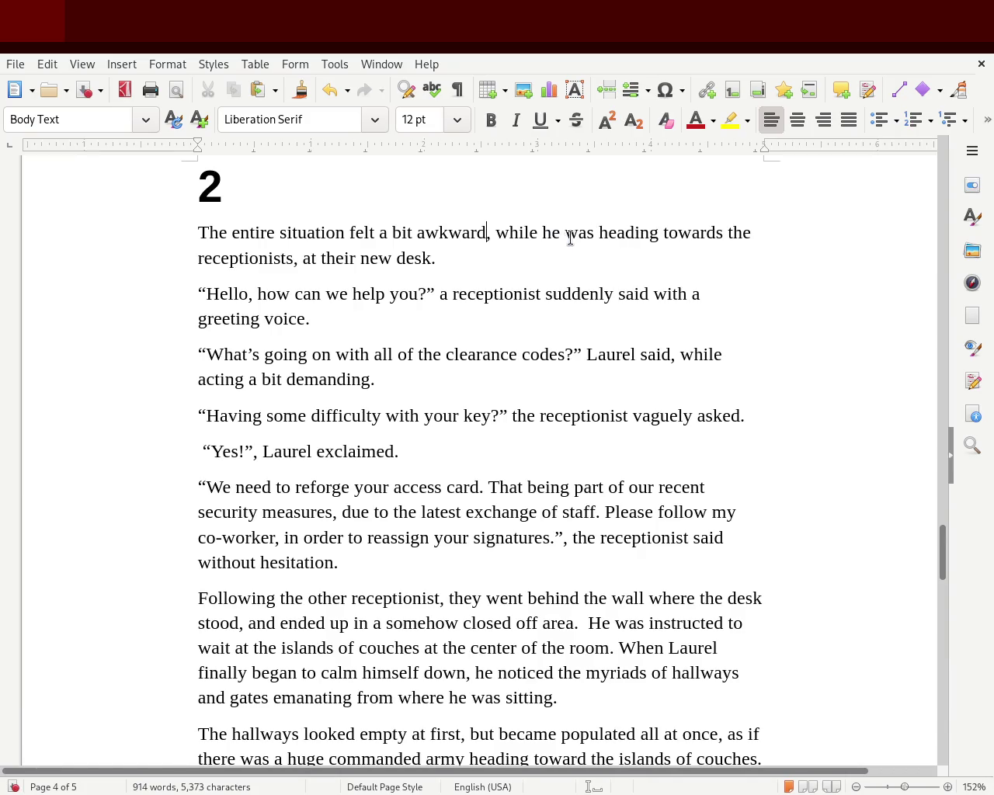
double_click(551, 232)
type("La")
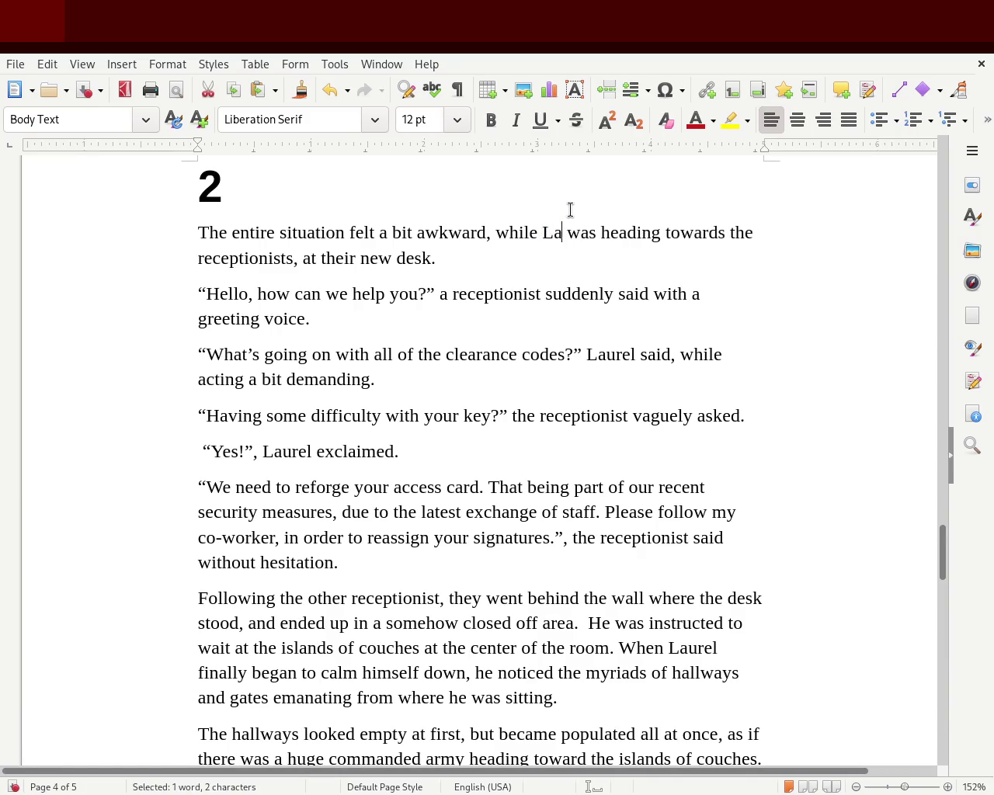
type("urel")
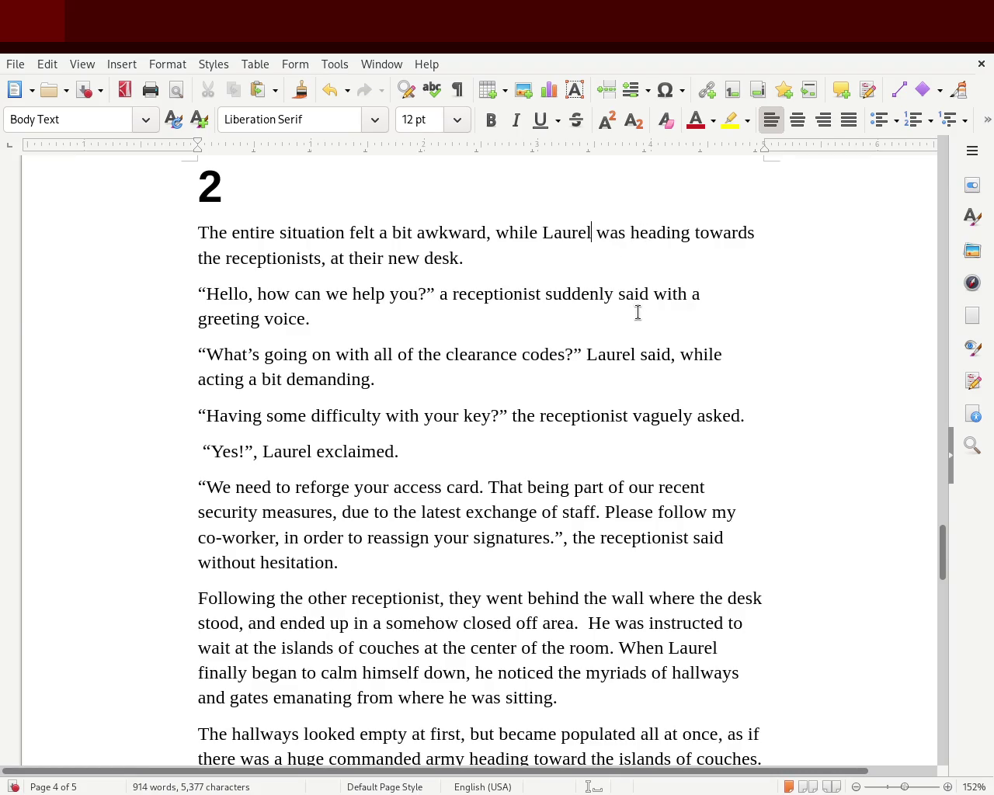
Change 'was heading' to 'headed' and remove the comma after 'receptionists'
double_click(620, 232)
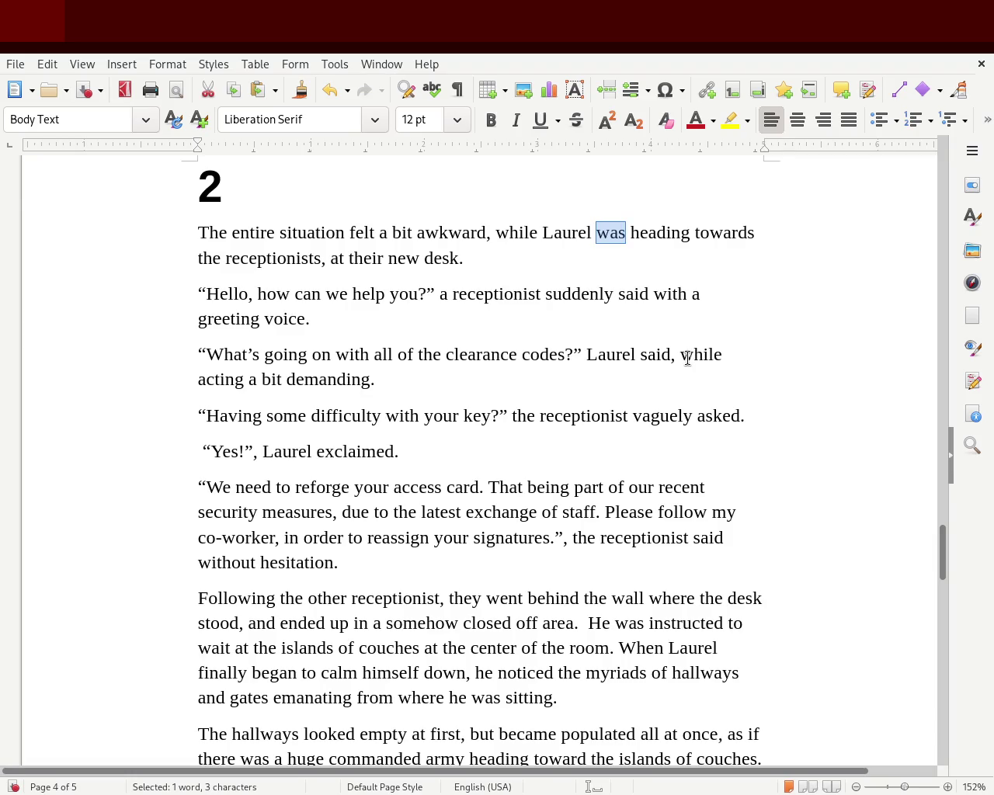
key("Delete")
key("Right")
key("Right")
key("Right")
key("Right")
key("BackSpace")
key("BackSpace")
key("BackSpace")
type("ed")
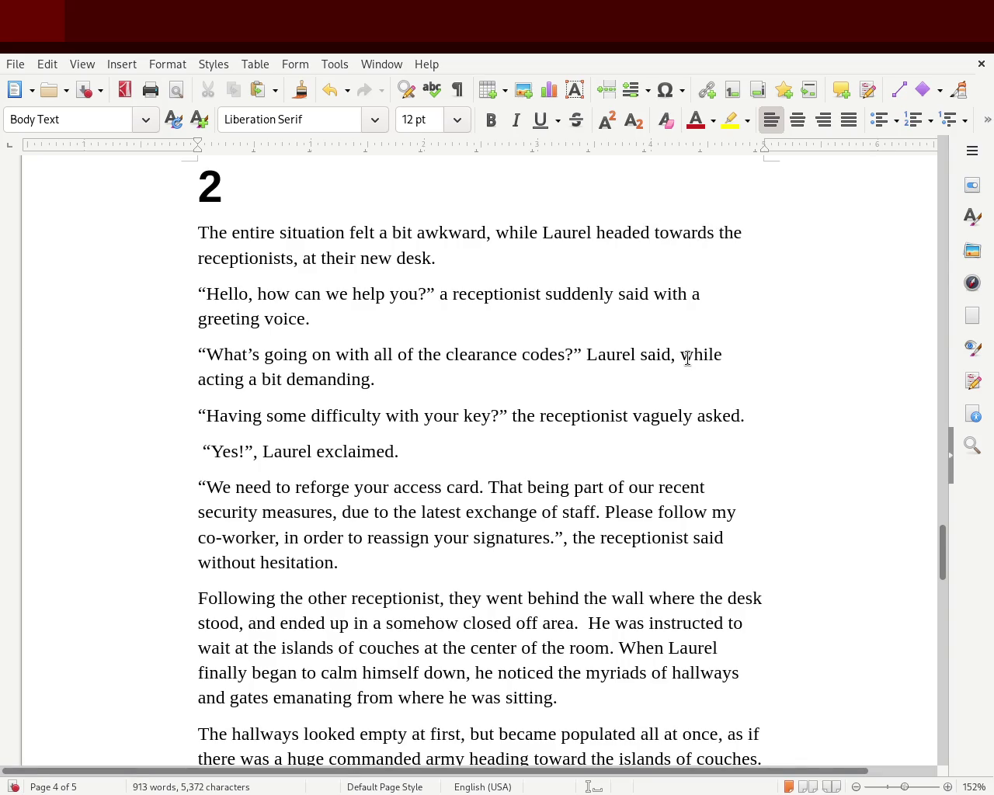
left_click(300, 259)
key("BackSpace")
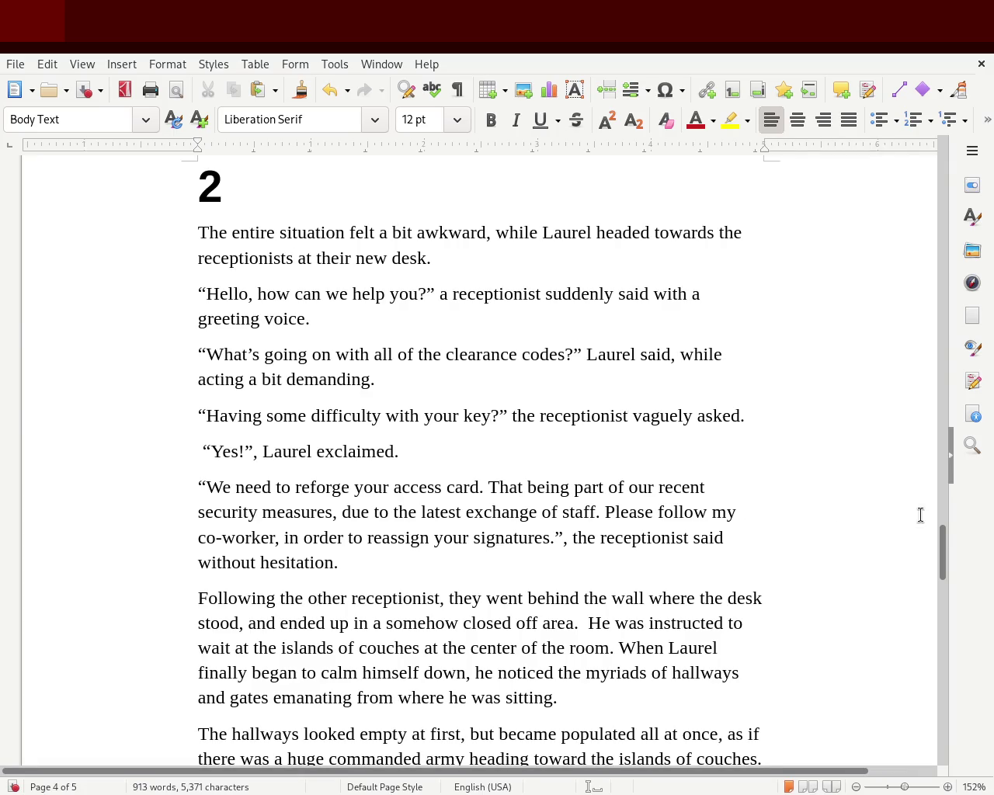
Add a comma after 'armor' in the paragraph just above the poem
left_click(932, 556)
left_click_drag(942, 556, 940, 579)
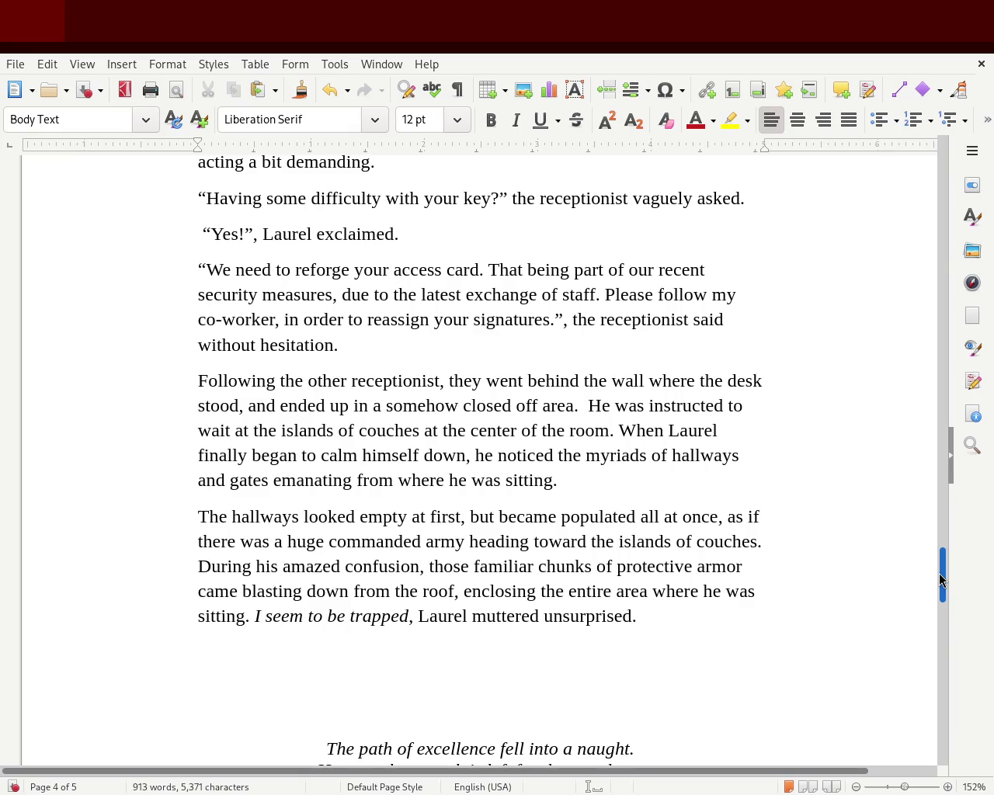
left_click_drag(940, 580, 940, 592)
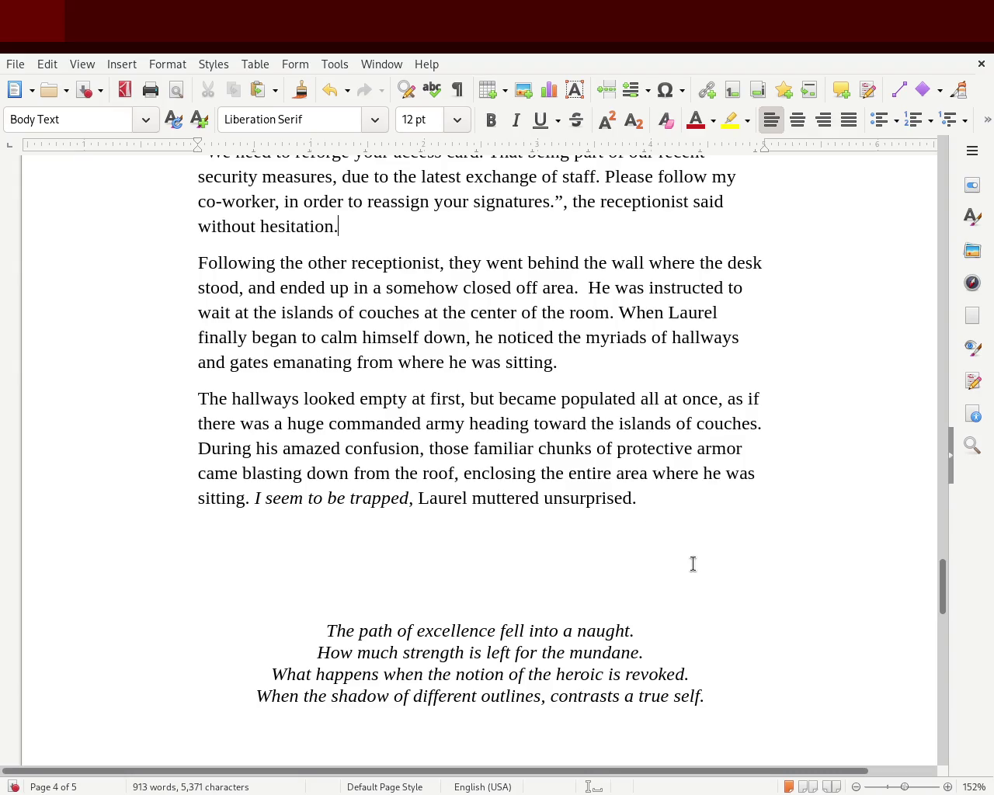
left_click(742, 449)
type(",")
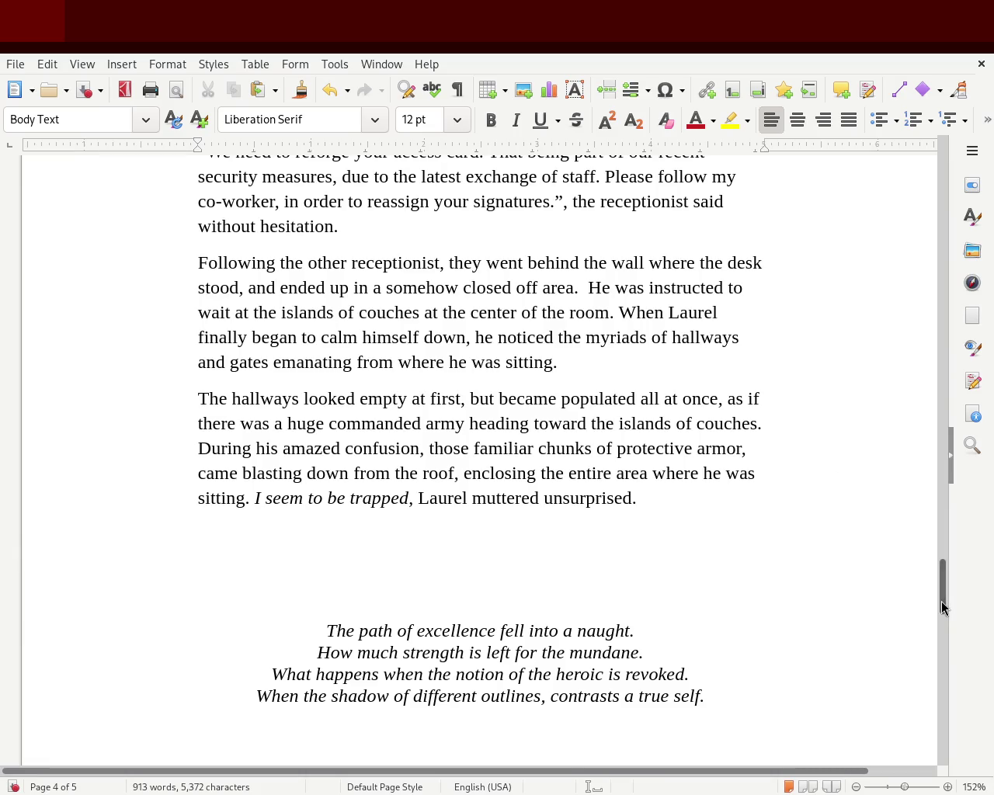
Scroll up from page 4 to the italic three-line poem closing page 3
left_click_drag(942, 608, 953, 582)
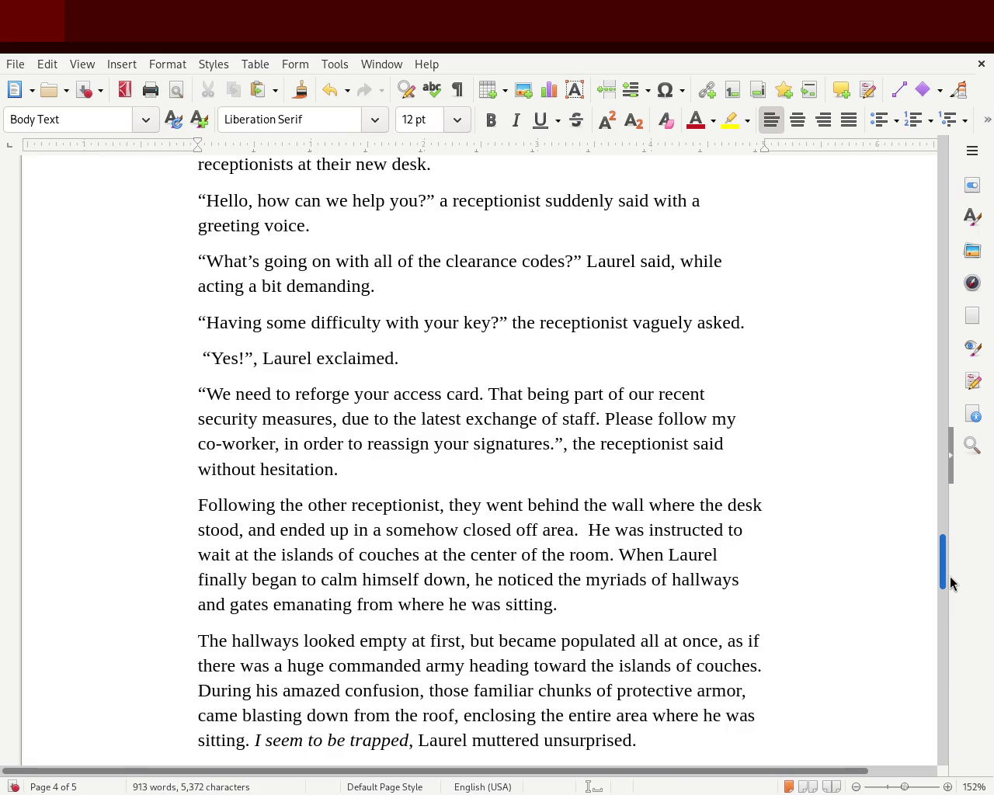
left_click_drag(949, 578, 949, 585)
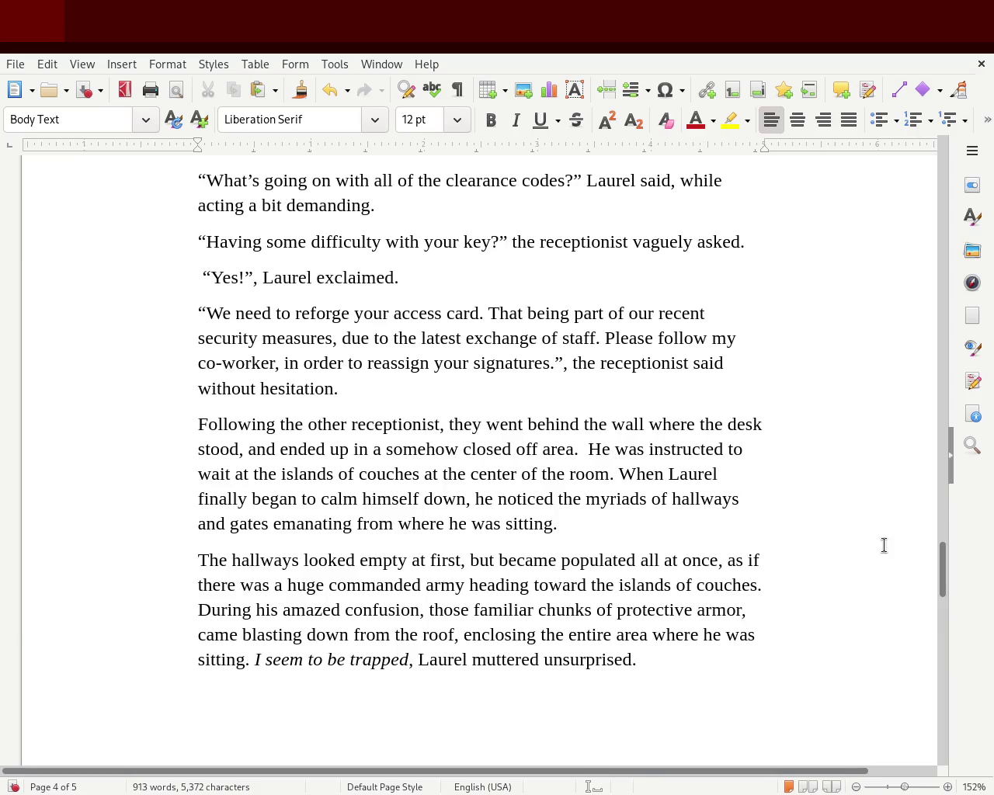
left_click_drag(942, 579, 931, 599)
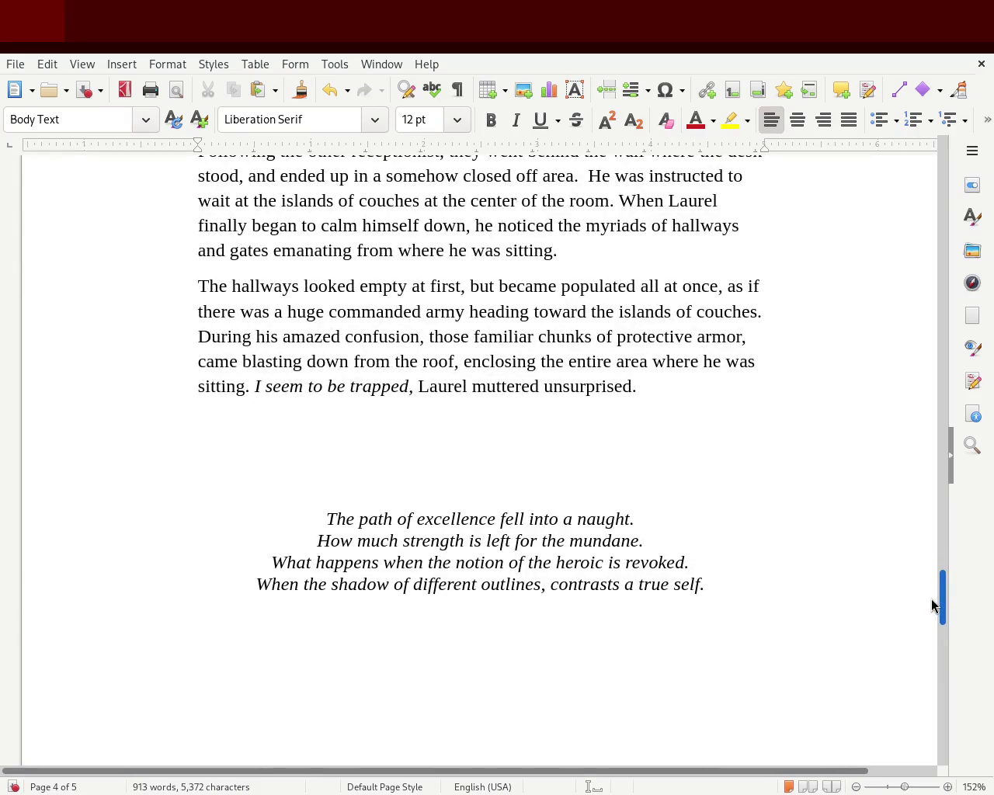
left_click_drag(931, 600, 912, 552)
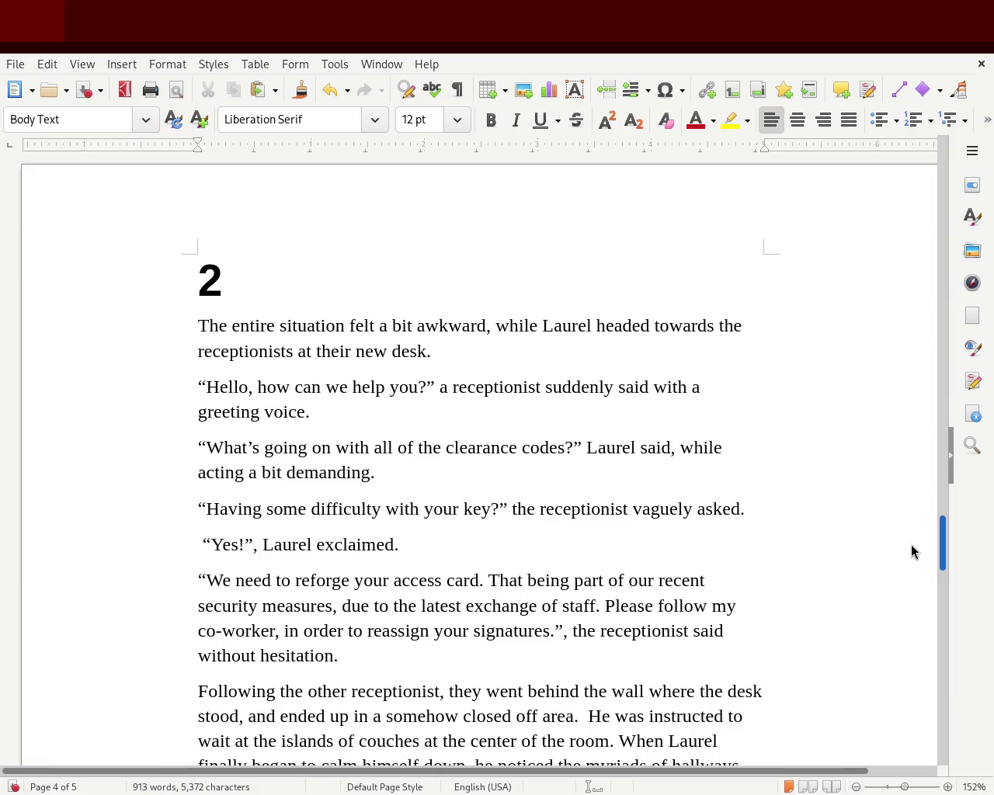
left_click_drag(912, 551, 910, 561)
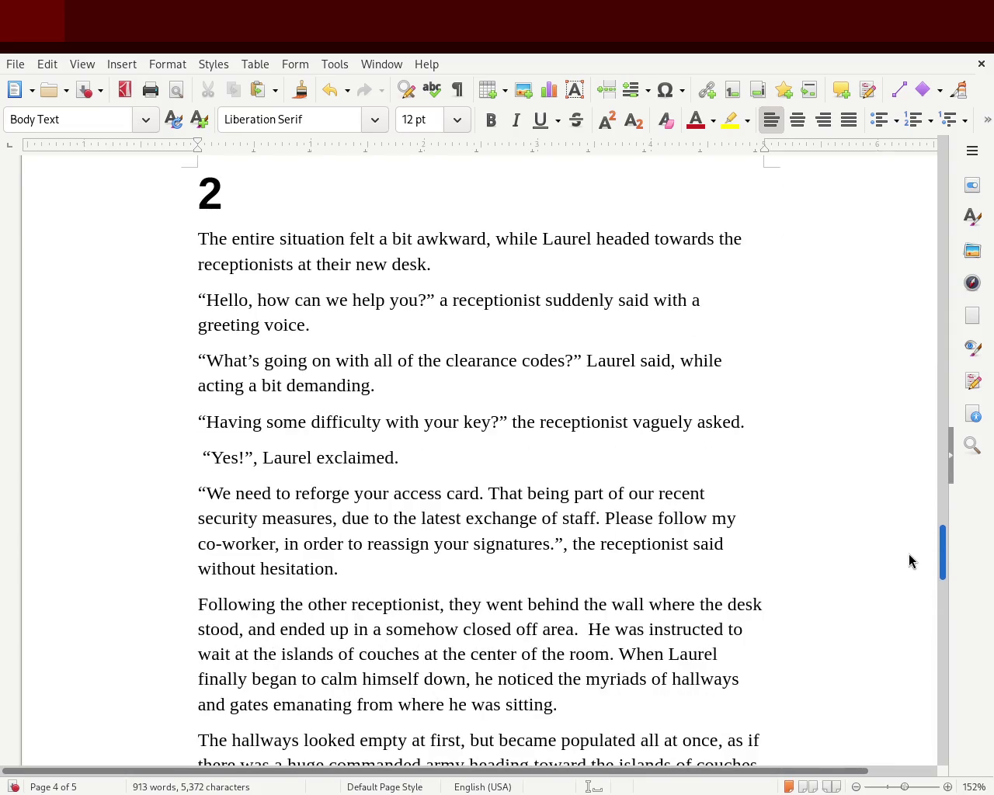
mouse_move(909, 555)
left_mouse_down()
mouse_move(907, 443)
mouse_move(904, 477)
left_mouse_up()
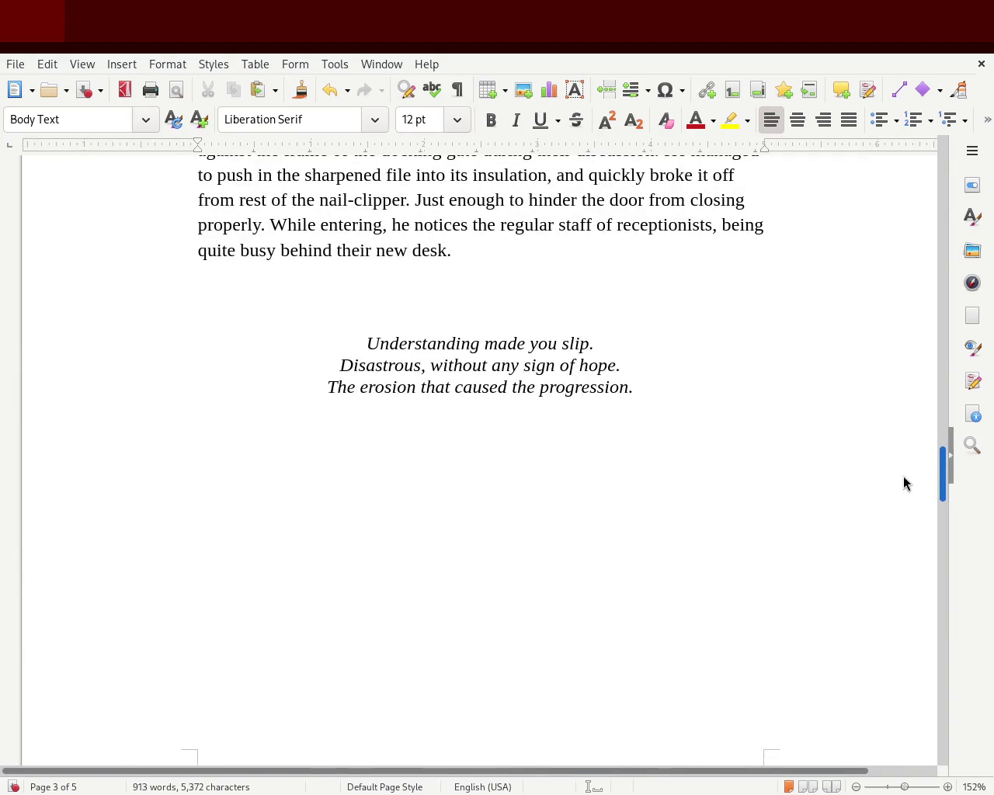
Scroll to the top of the document to show the title page 'The function of void' and its subtitle
mouse_move(904, 483)
left_mouse_down()
mouse_move(914, 356)
mouse_move(899, 170)
left_mouse_up()
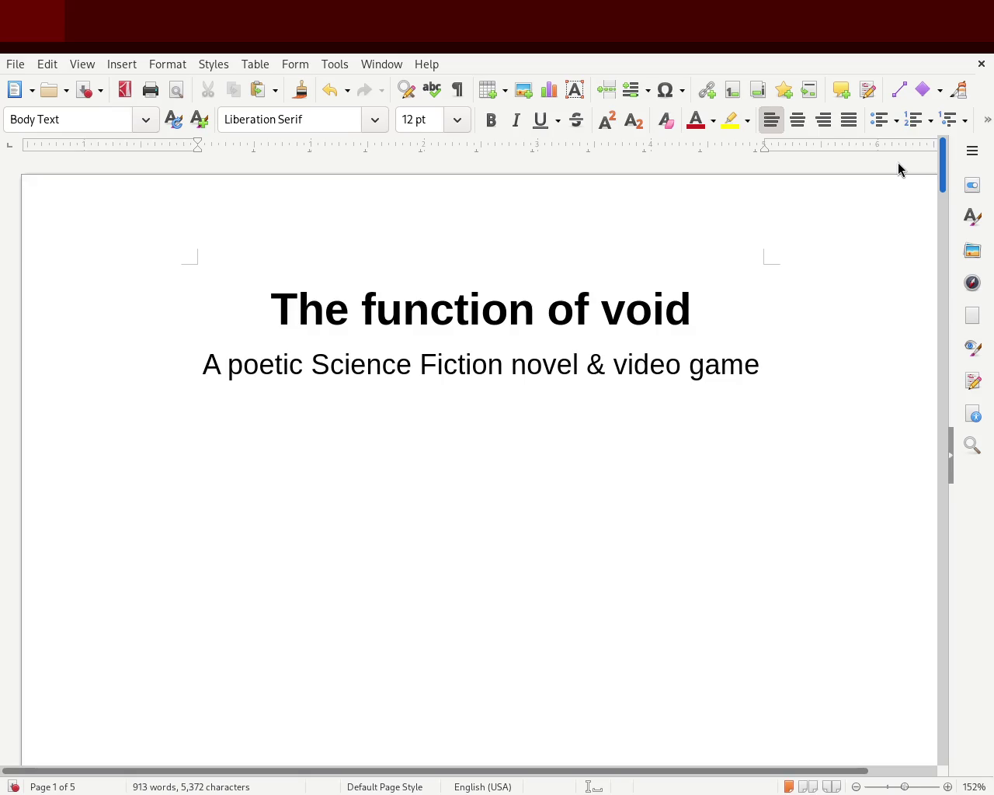
left_click_drag(899, 169, 911, 306)
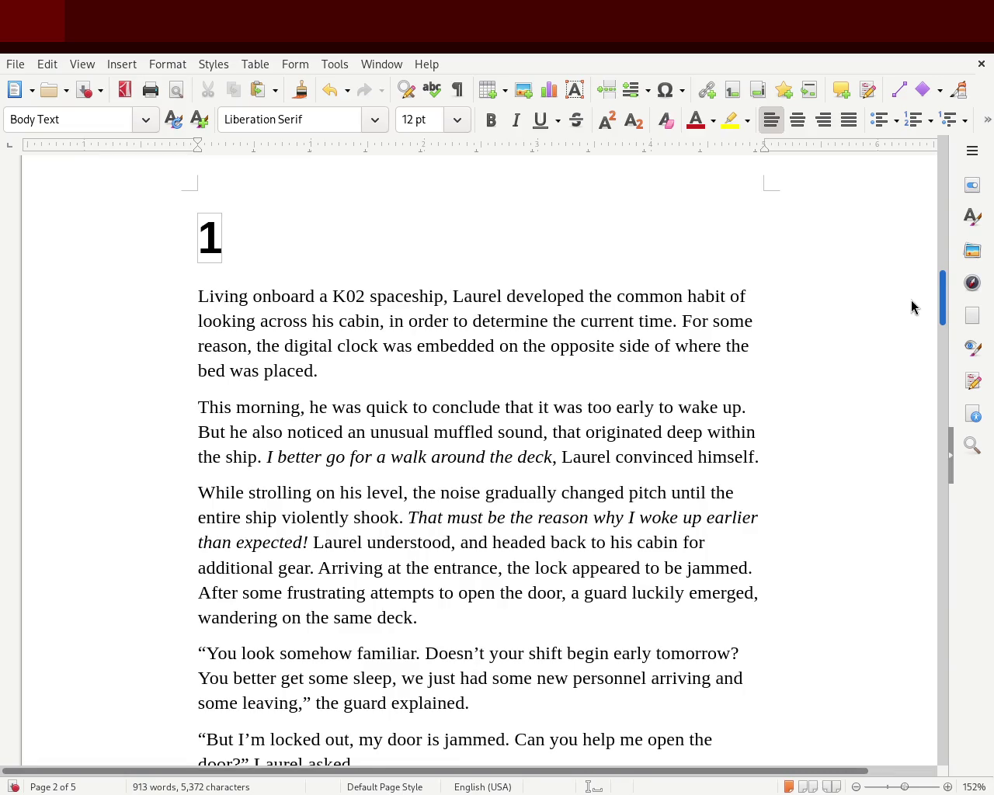
scroll(911, 307, "down", 1)
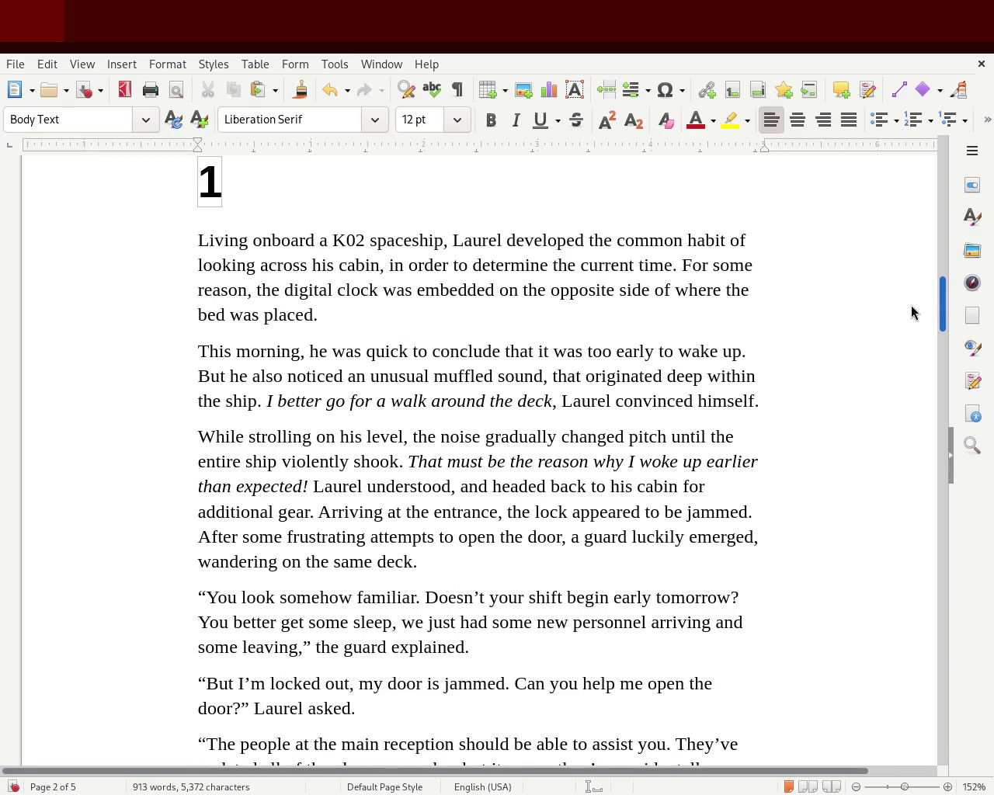
scroll(911, 312, "down", 4)
scroll(917, 341, "down", 7)
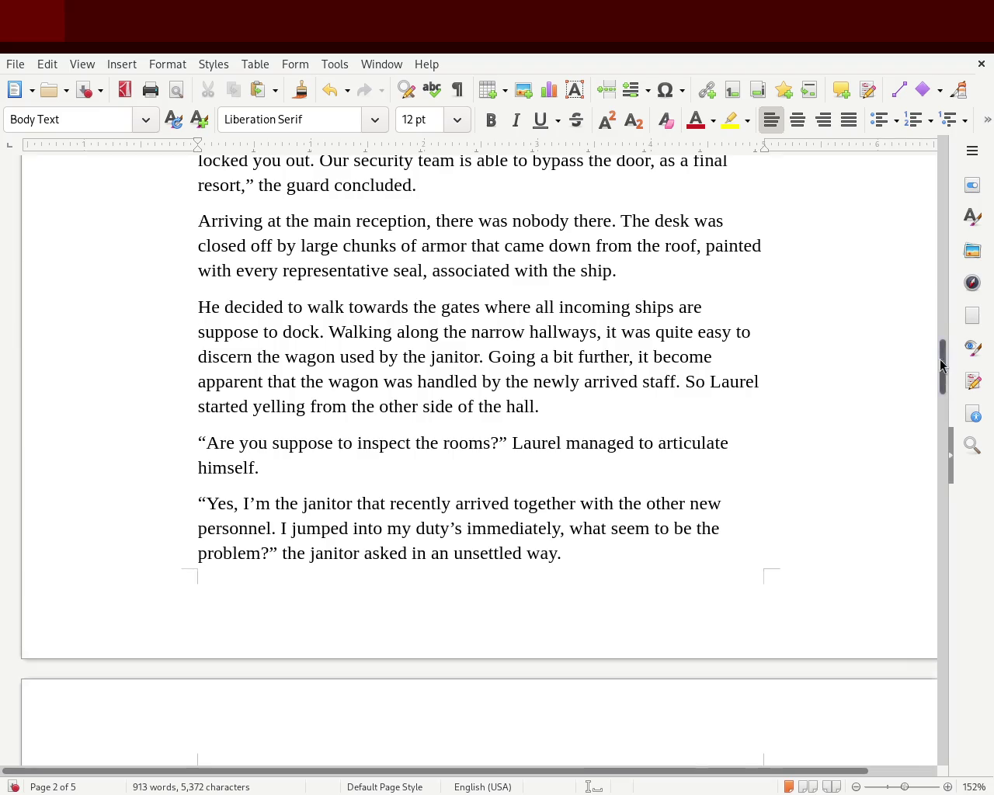
left_click_drag(923, 352, 920, 264)
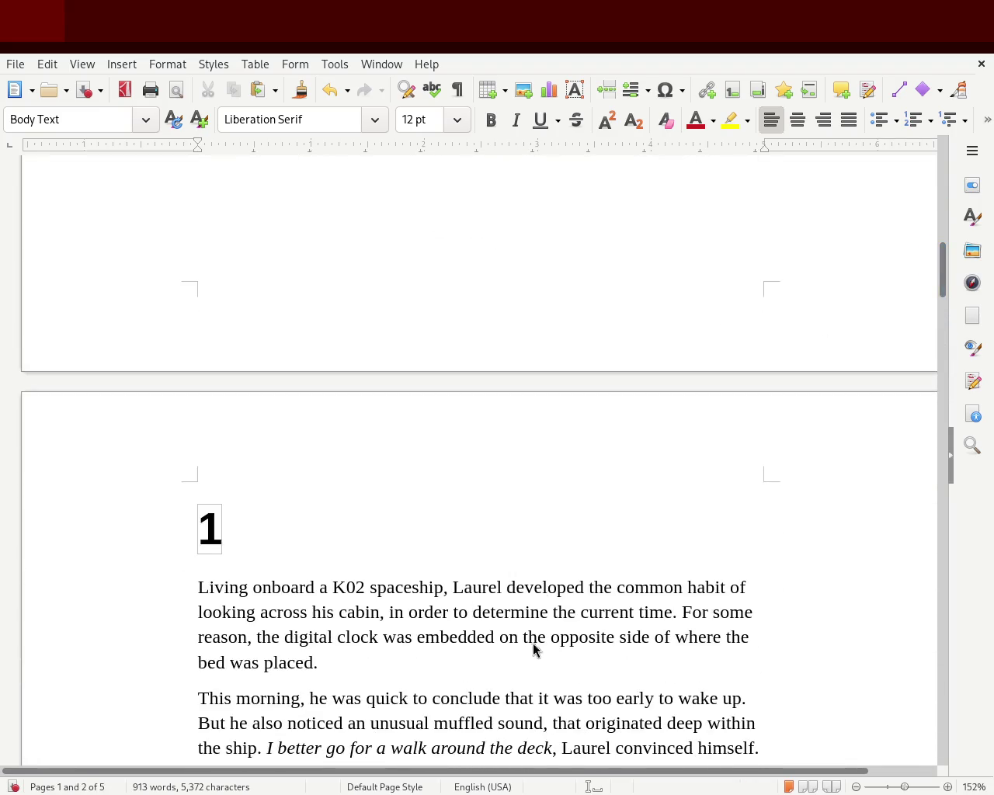
left_click_drag(940, 266, 945, 162)
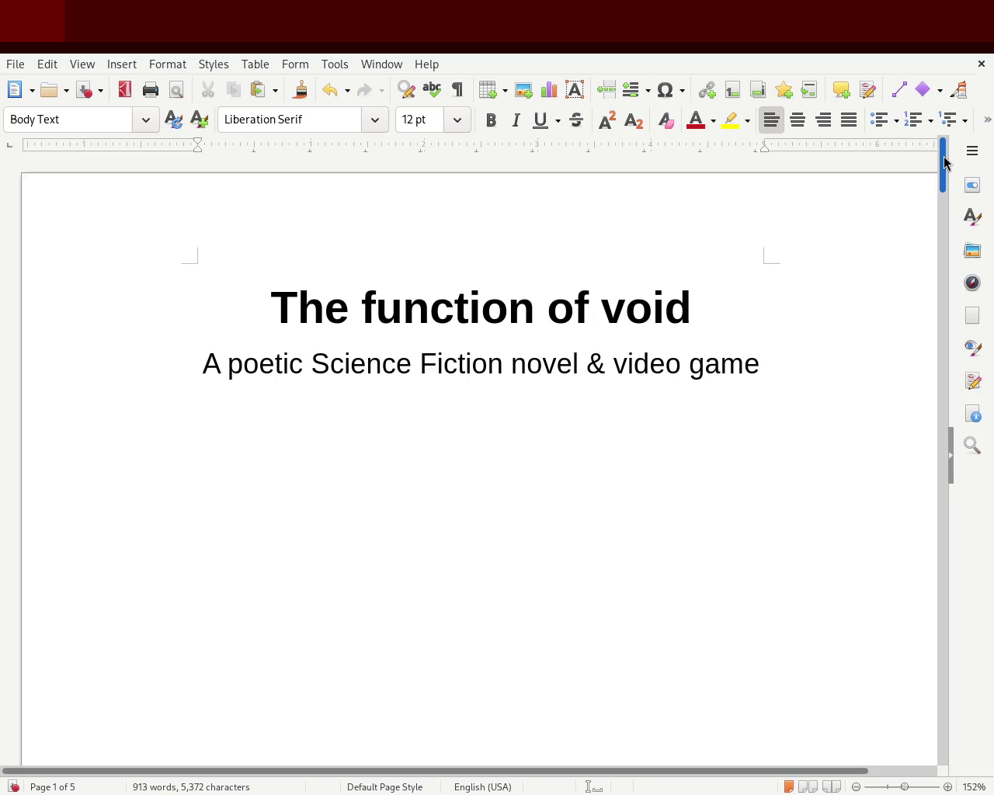
Scroll down to page 2, where chapter 1 opens with Laurel living onboard the K02 spaceship
mouse_move(944, 161)
left_mouse_down()
mouse_move(932, 318)
mouse_move(932, 298)
left_mouse_up()
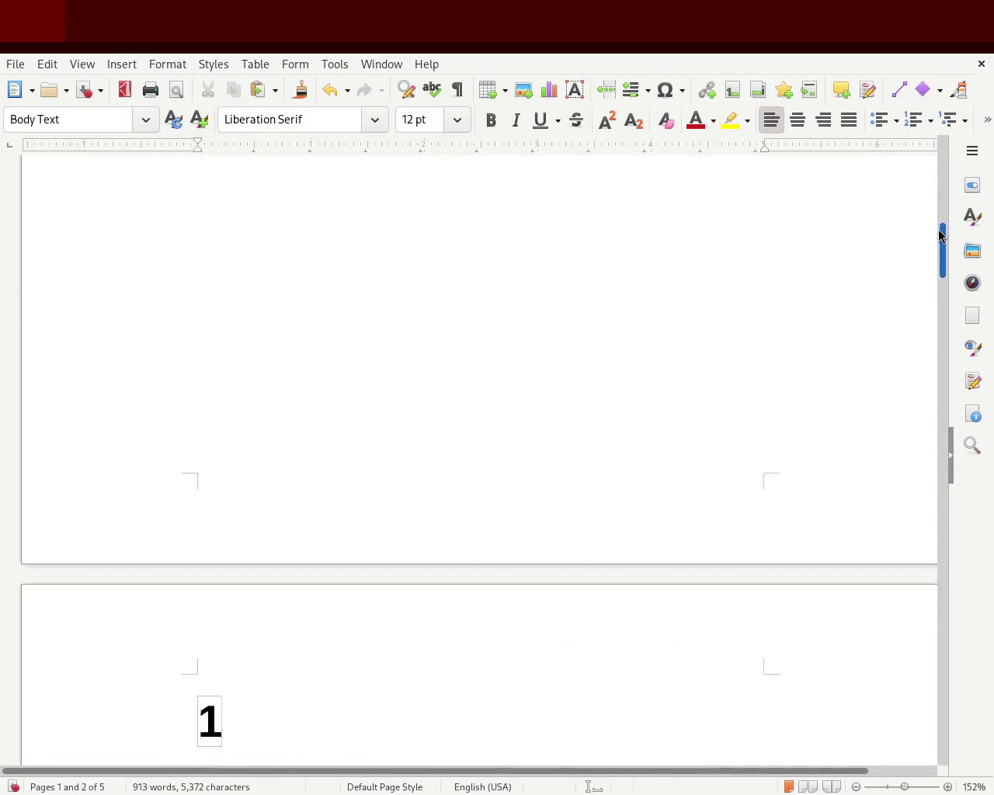
Select chapter 1's opening paragraphs from 'Living onboard' through 'the guard explained.'
left_click_drag(942, 289, 932, 293)
scroll(932, 293, "down", 1)
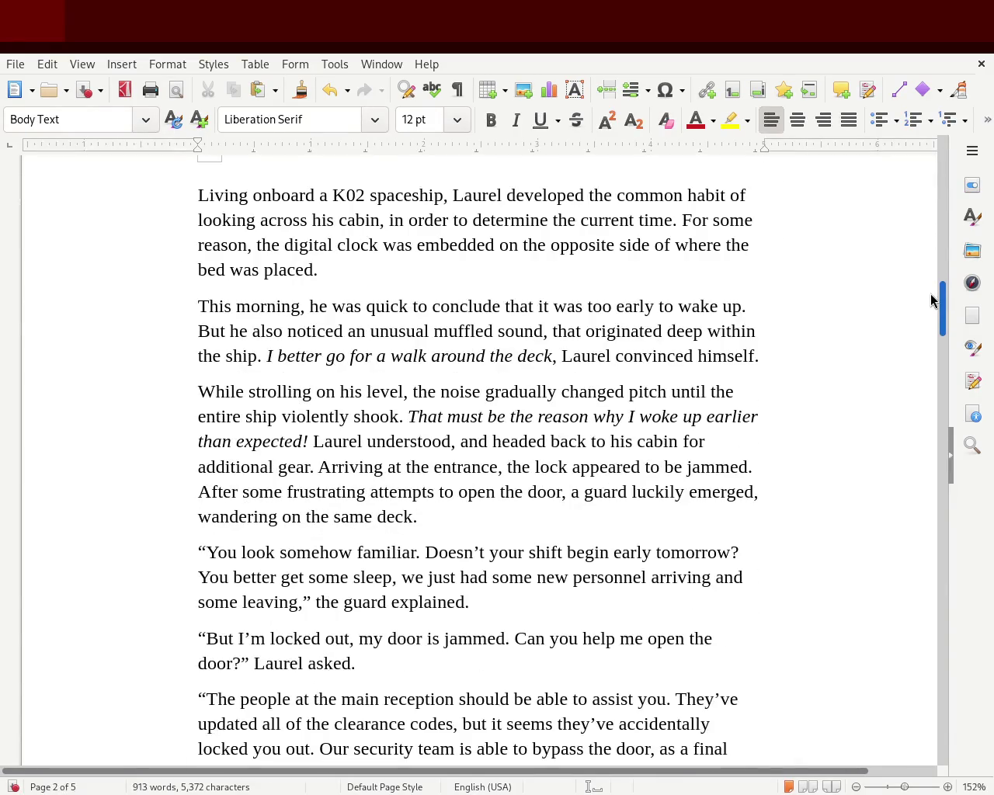
left_click_drag(208, 195, 437, 601)
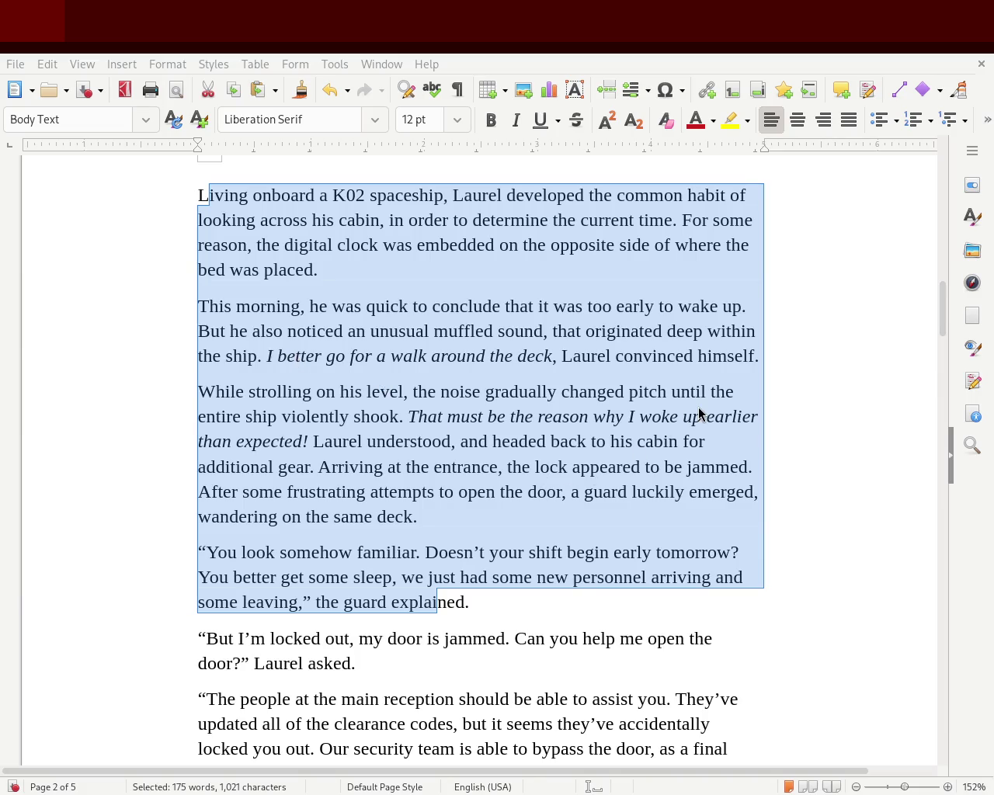
left_click(884, 295)
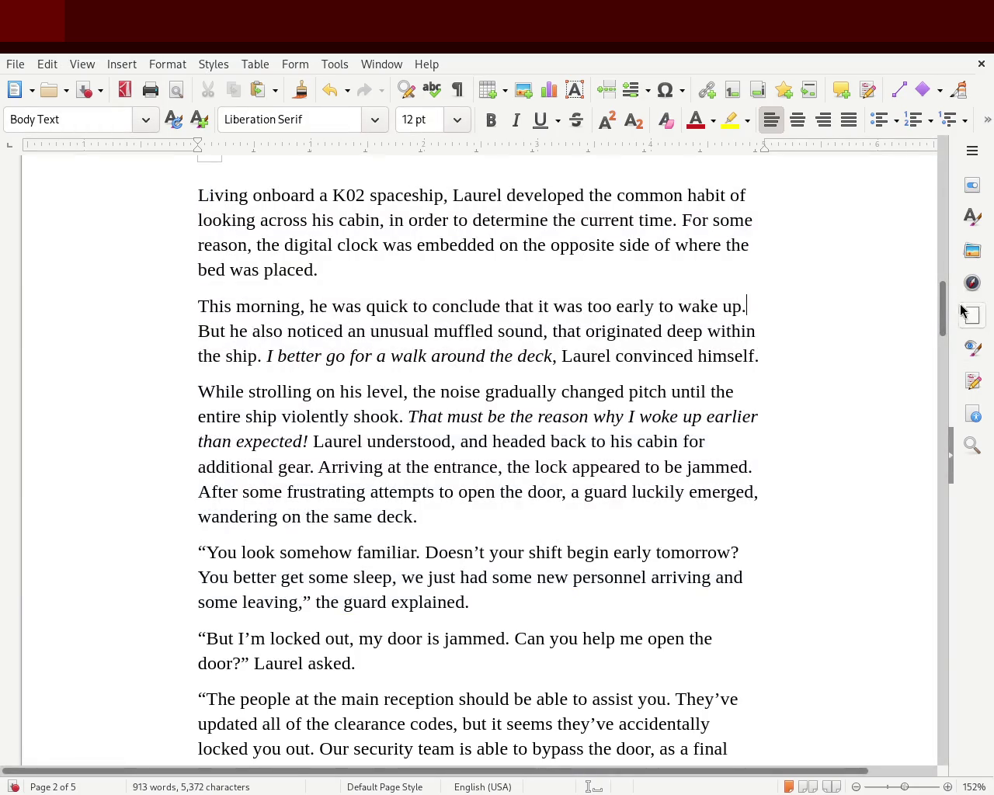
mouse_move(943, 309)
left_mouse_down()
mouse_move(941, 178)
mouse_move(929, 304)
mouse_move(942, 210)
mouse_move(927, 295)
left_mouse_up()
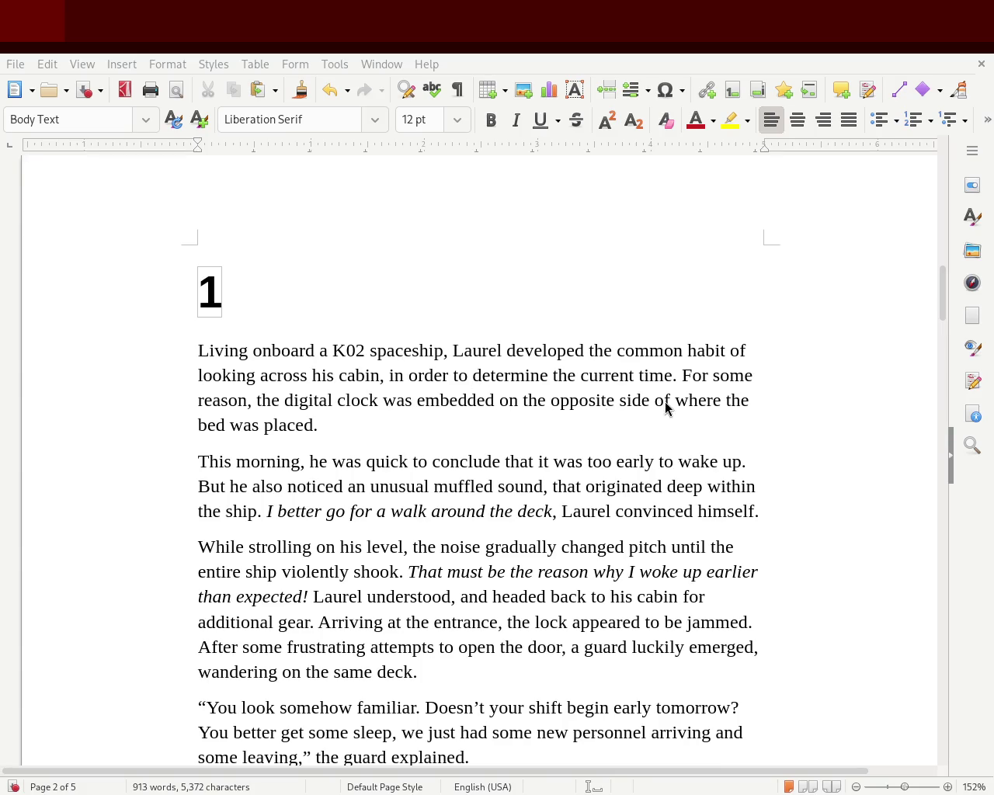
mouse_move(943, 281)
left_mouse_down()
mouse_move(936, 650)
mouse_move(940, 175)
mouse_move(936, 303)
mouse_move(937, 293)
left_mouse_up()
left_click(264, 299)
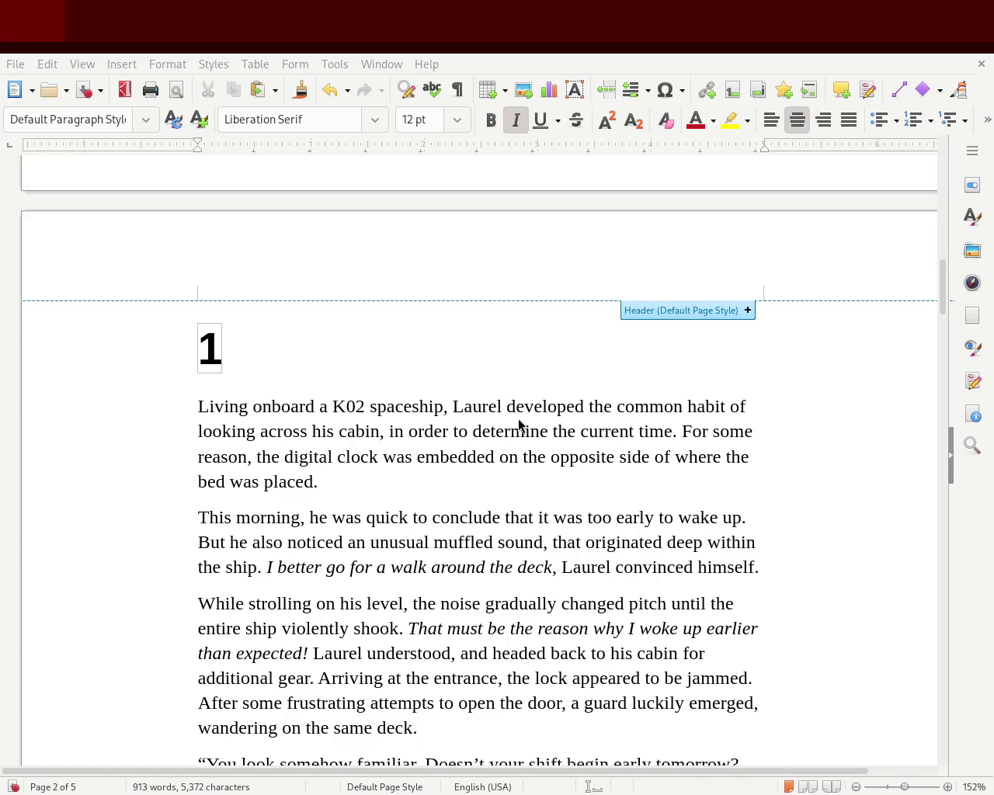
Delete the empty centred italic line above the '1' chapter heading
mouse_move(946, 294)
left_mouse_down()
mouse_move(940, 326)
mouse_move(916, 295)
left_mouse_up()
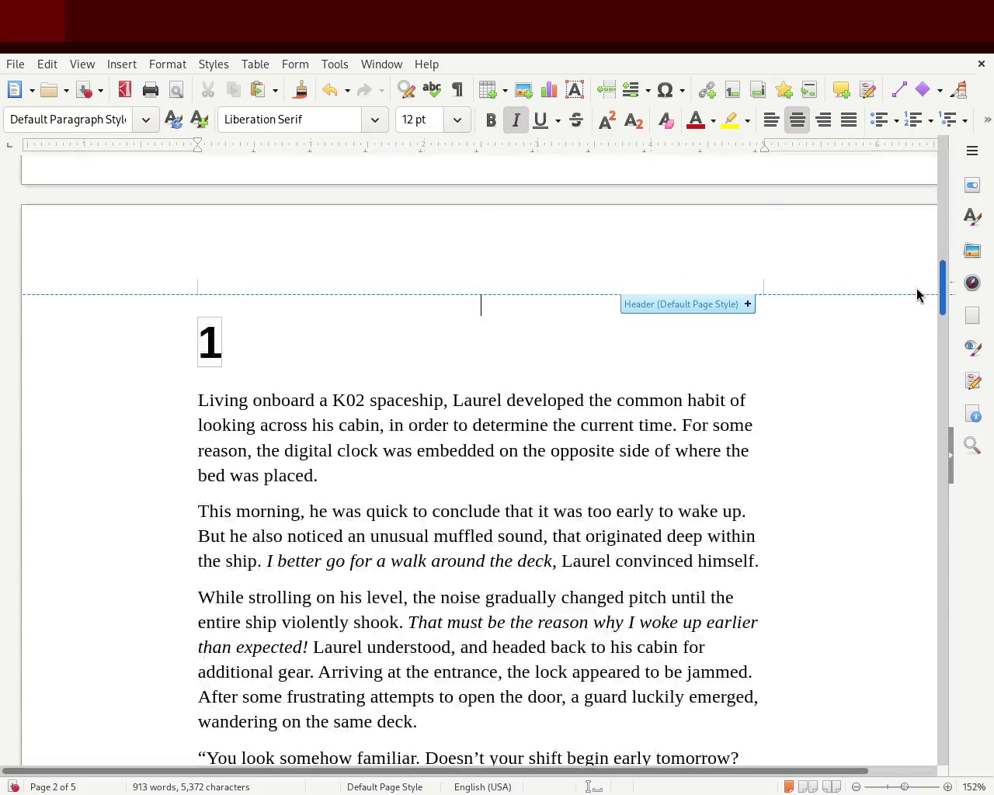
key("Delete")
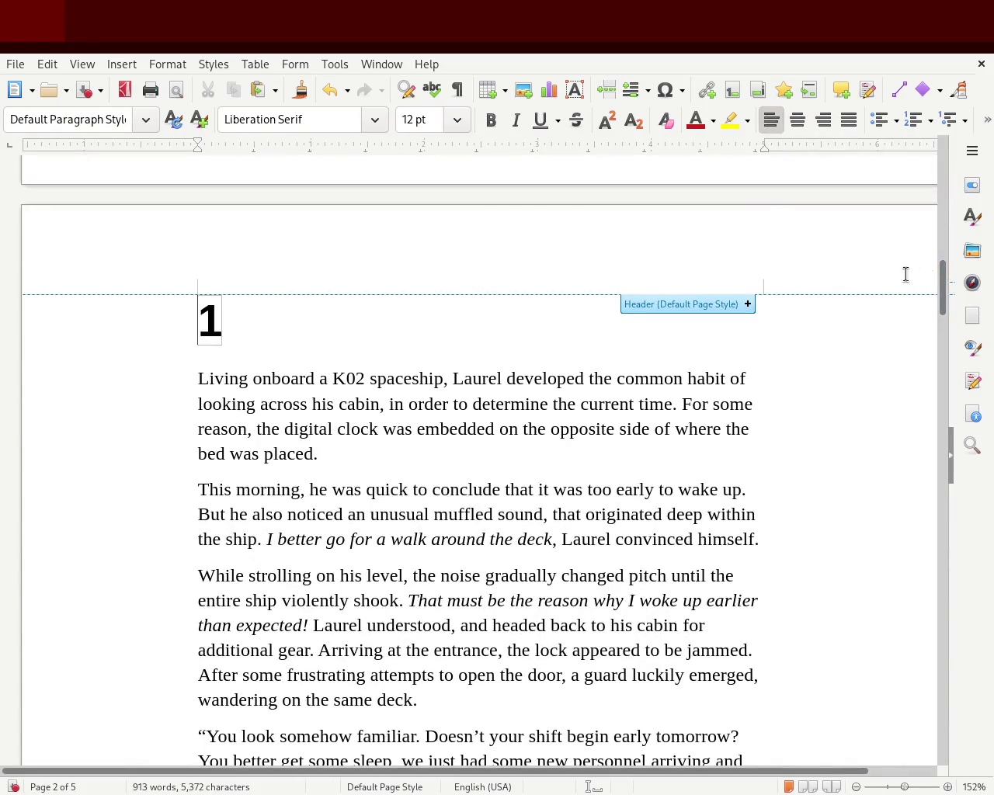
mouse_move(943, 274)
left_mouse_down()
mouse_move(947, 354)
mouse_move(944, 295)
left_mouse_up()
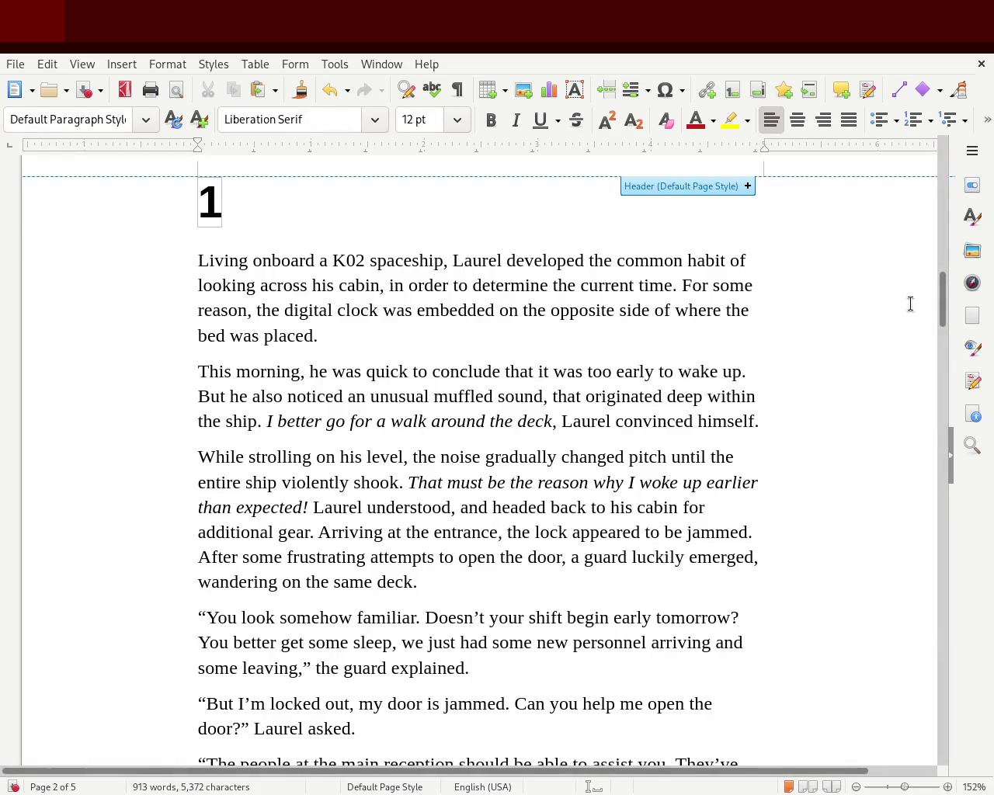
mouse_move(941, 295)
left_mouse_down()
mouse_move(943, 334)
mouse_move(941, 299)
left_mouse_up()
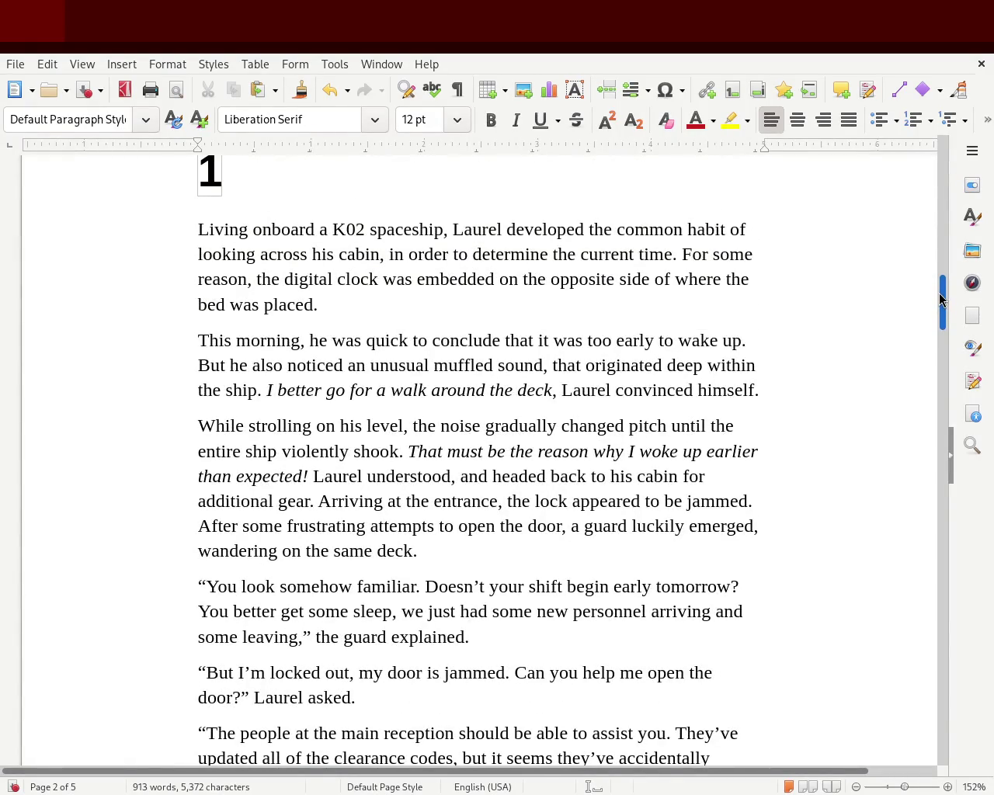
mouse_move(941, 299)
left_mouse_down()
mouse_move(924, 433)
mouse_move(926, 597)
mouse_move(927, 530)
mouse_move(928, 547)
left_mouse_up()
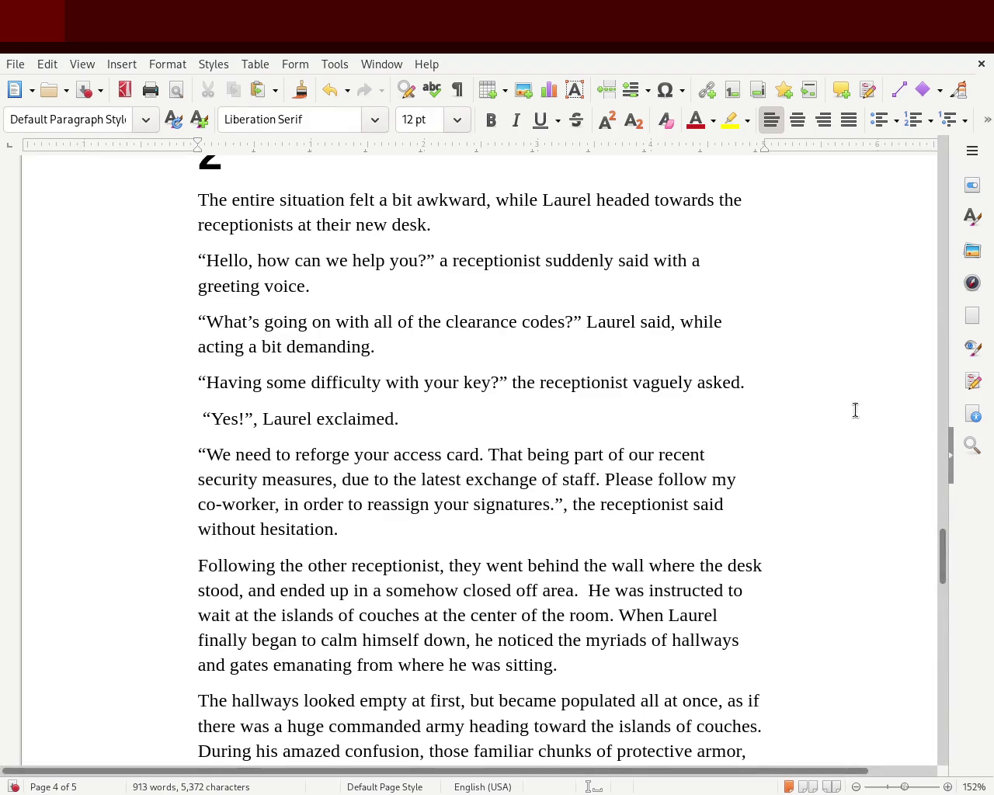
mouse_move(943, 547)
left_mouse_down()
mouse_move(951, 598)
mouse_move(991, 567)
mouse_move(943, 161)
left_mouse_up()
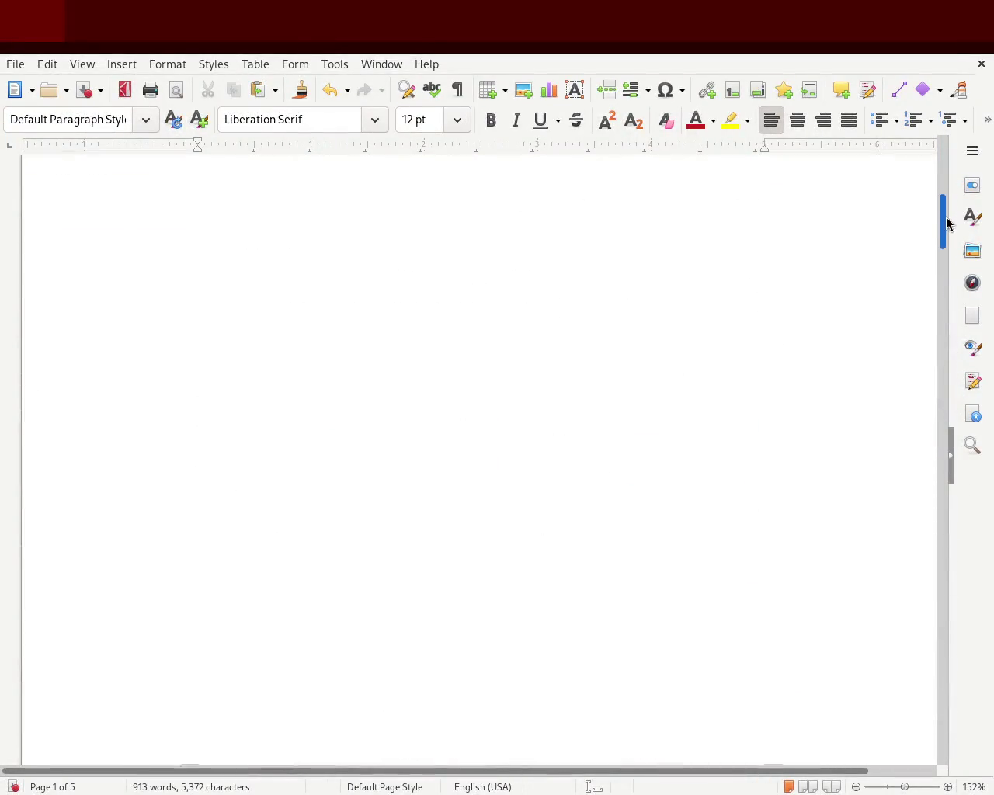
left_click_drag(942, 162, 938, 302)
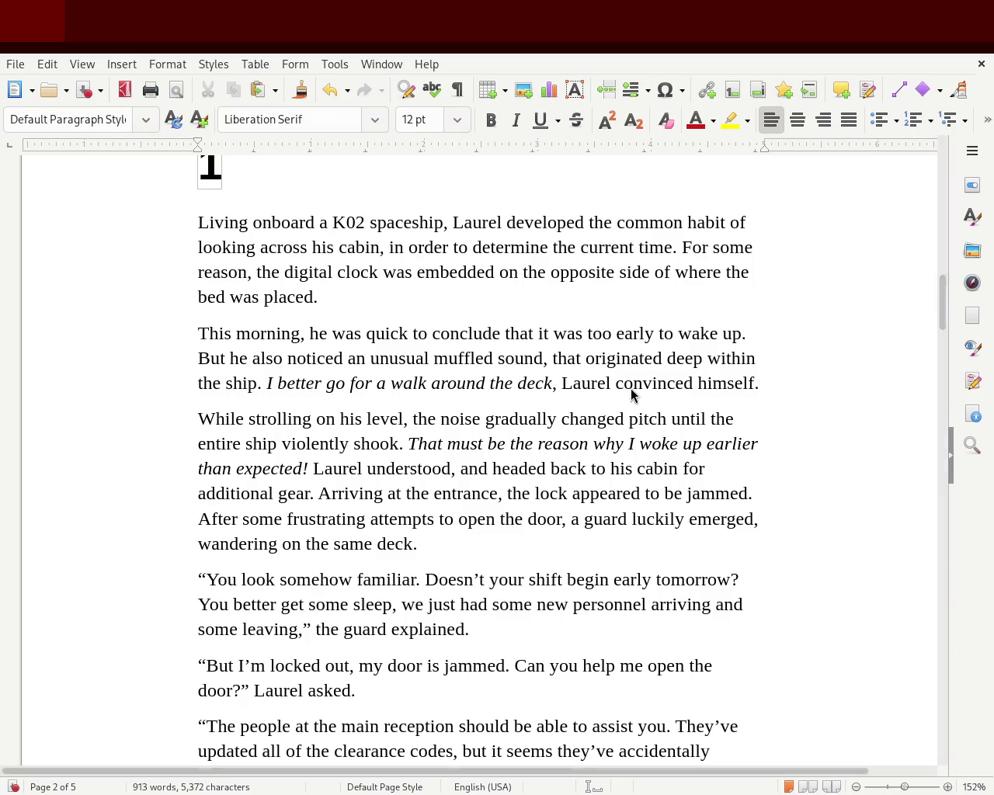
Scroll down to page 4 to show the poem beginning 'The path of excellence fell into a naught.'
mouse_move(941, 302)
left_mouse_down()
mouse_move(937, 178)
mouse_move(914, 583)
left_mouse_up()
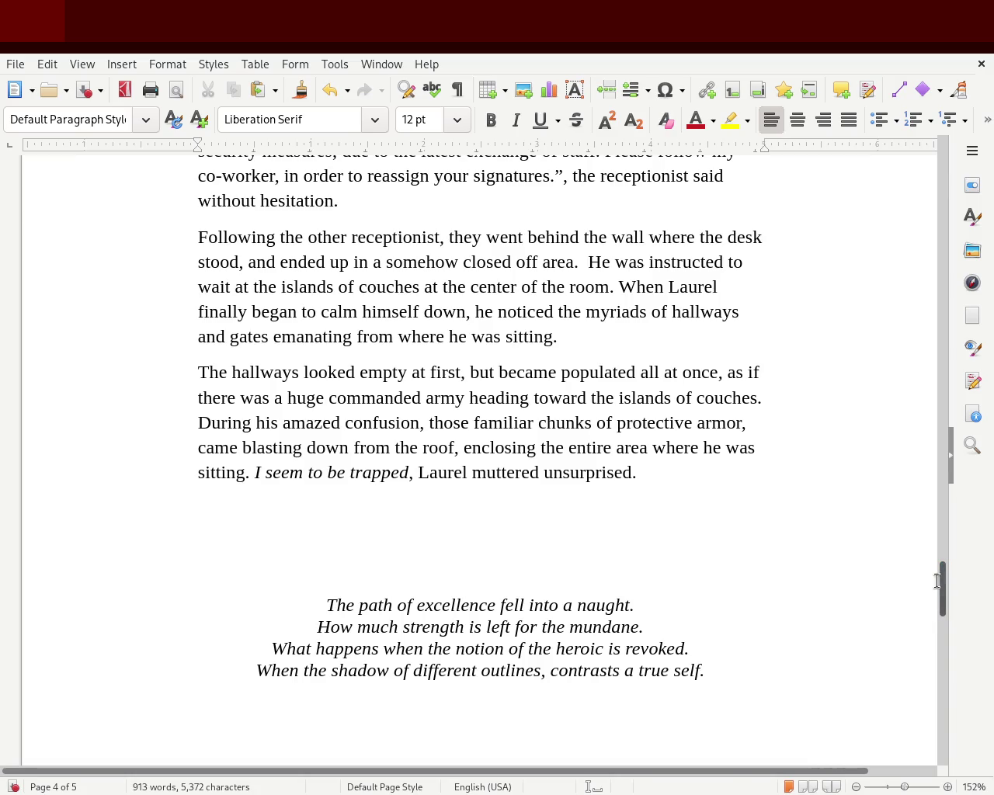
scroll(942, 588, "down", 1)
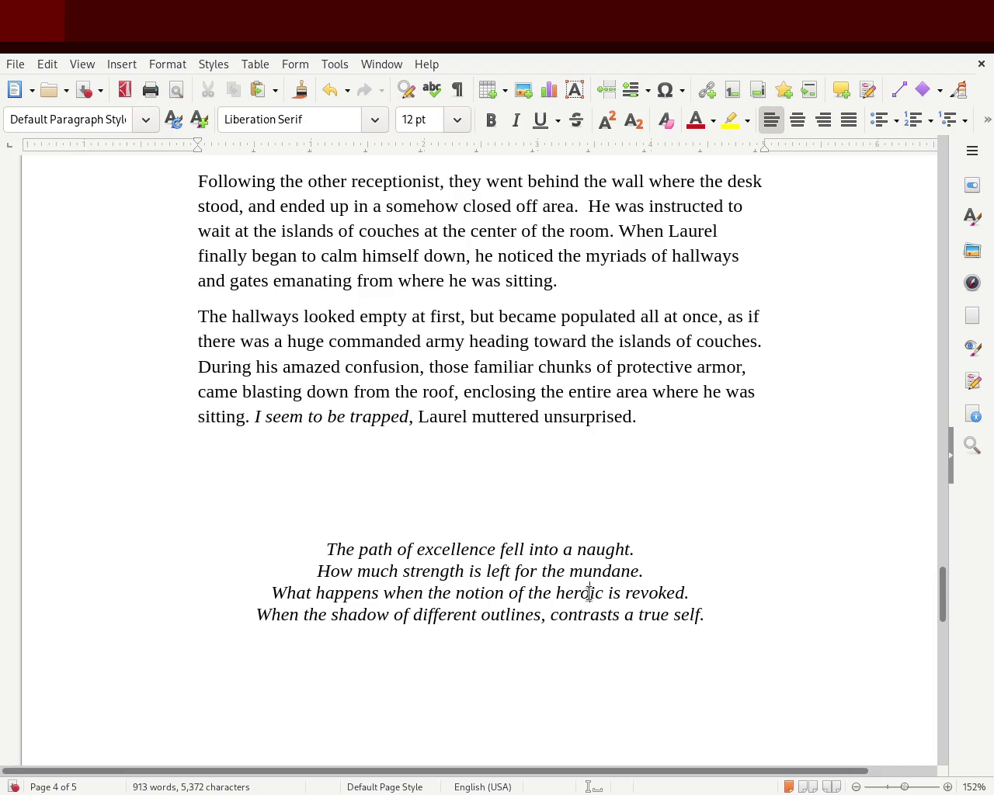
Try replacing 'heroic' with 'progress' in the poem's third line, then undo it
double_click(590, 593)
type("progress")
key("Return")
key("BackSpace")
key("BackSpace")
key("BackSpace")
key("BackSpace")
key("BackSpace")
key("BackSpace")
key("BackSpace")
key("BackSpace")
key("BackSpace")
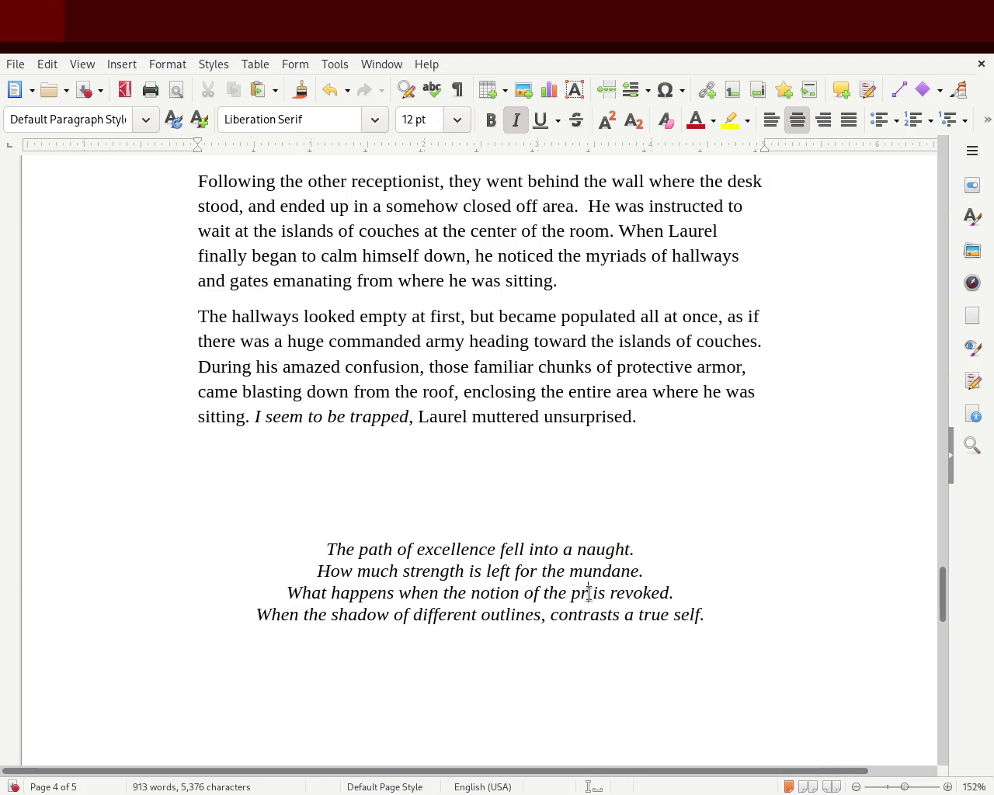
key("BackSpace")
key("BackSpace")
key("ctrl+z")
left_click(659, 673)
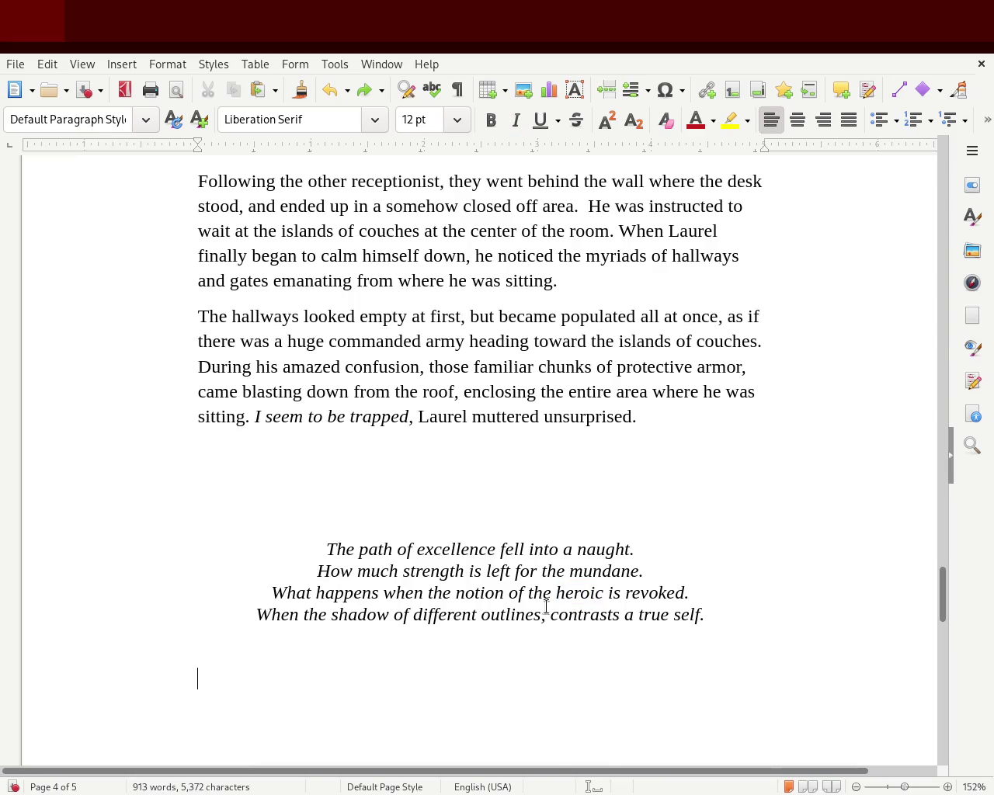
Replace 'of the heroic is' with 's are' in line three and save the story
mouse_move(508, 594)
left_mouse_down()
mouse_move(659, 594)
mouse_move(623, 594)
left_mouse_up()
type("s")
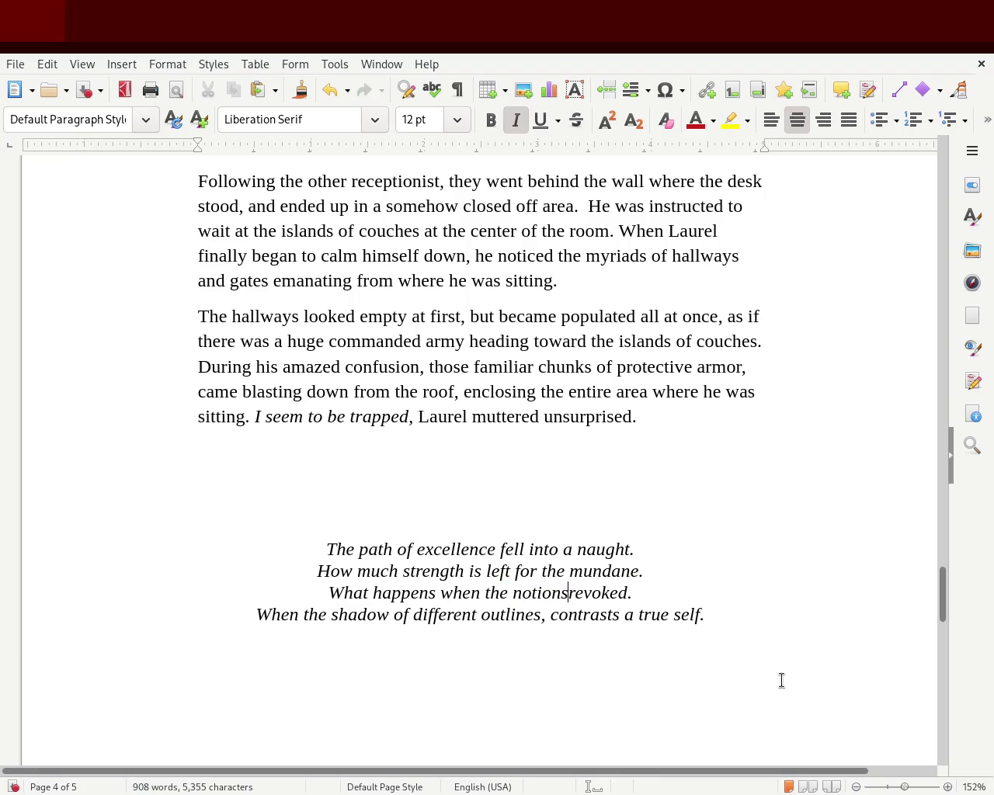
type(" are")
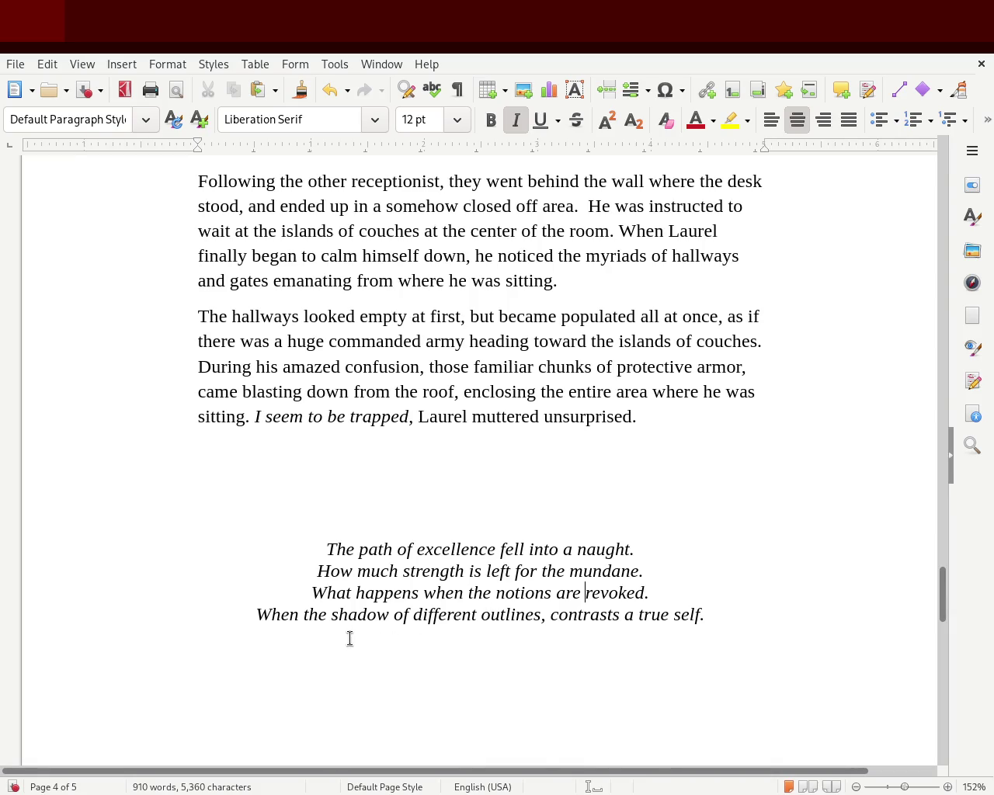
key("ctrl+s")
double_click(596, 572)
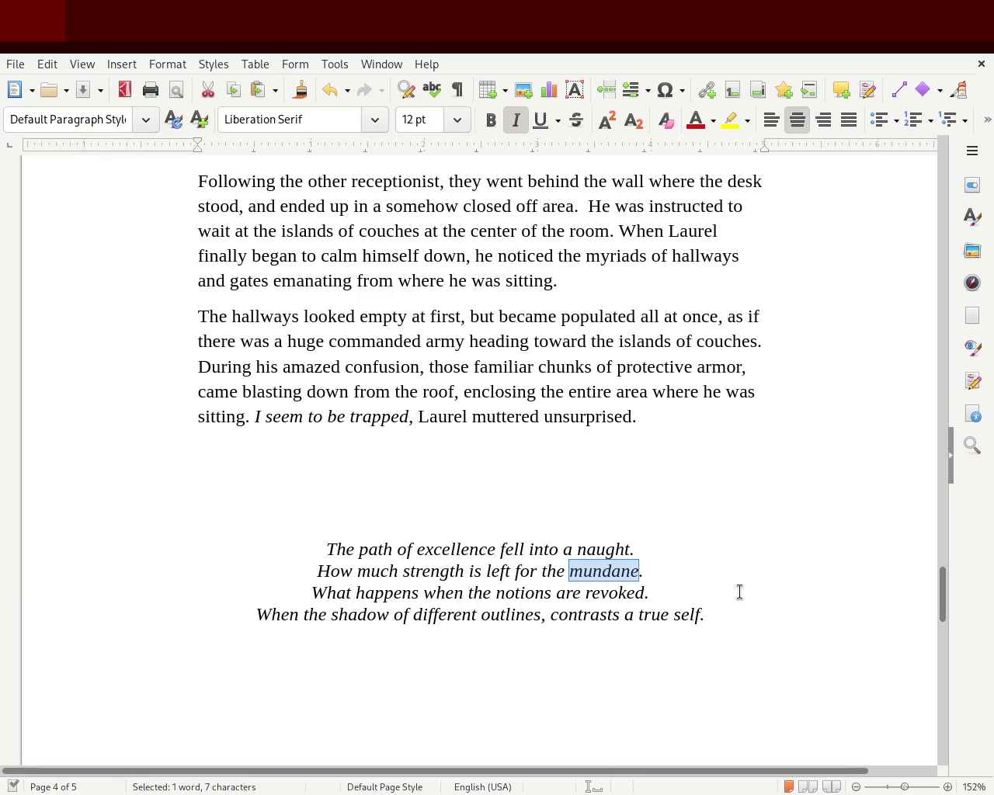
Try 'ordinary' for 'mundane', delete 'the' from line three, then restore 'mundane'
type("ordinary")
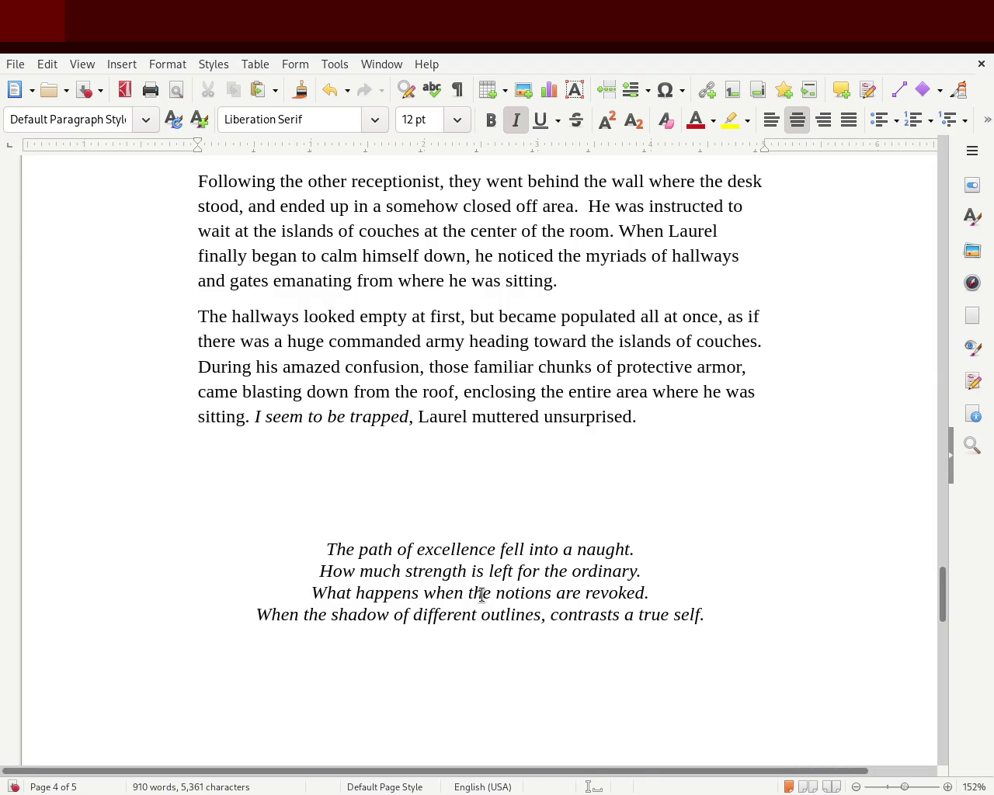
double_click(482, 595)
key("Delete")
key("Delete")
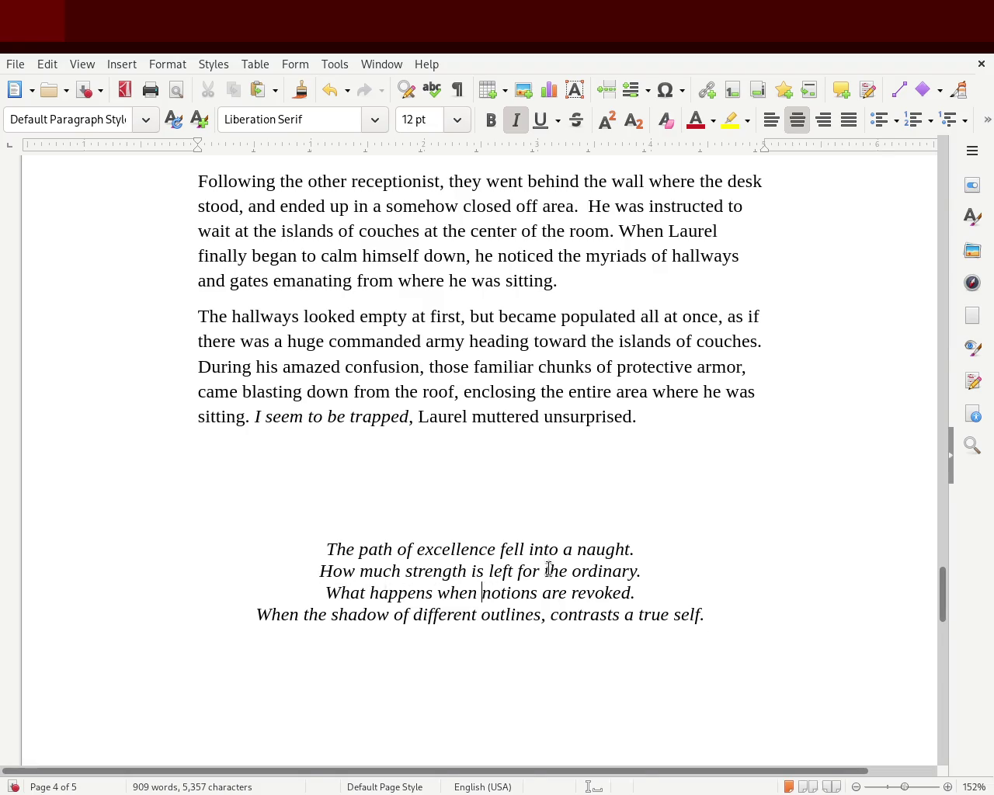
double_click(614, 572)
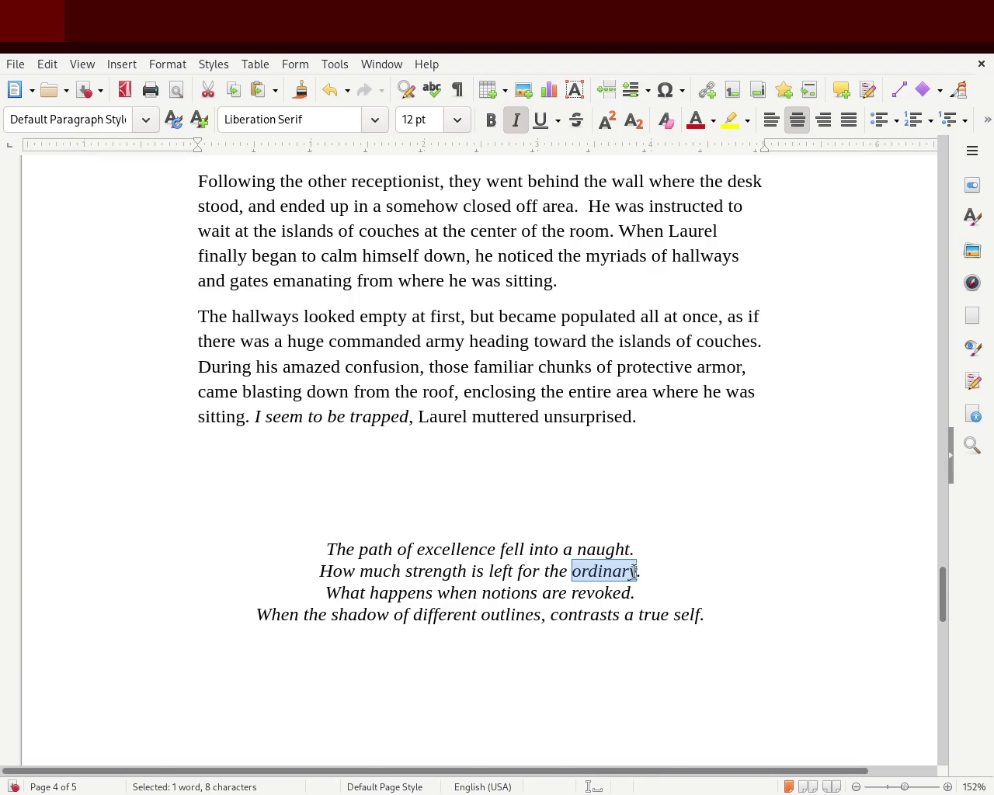
type("mundane")
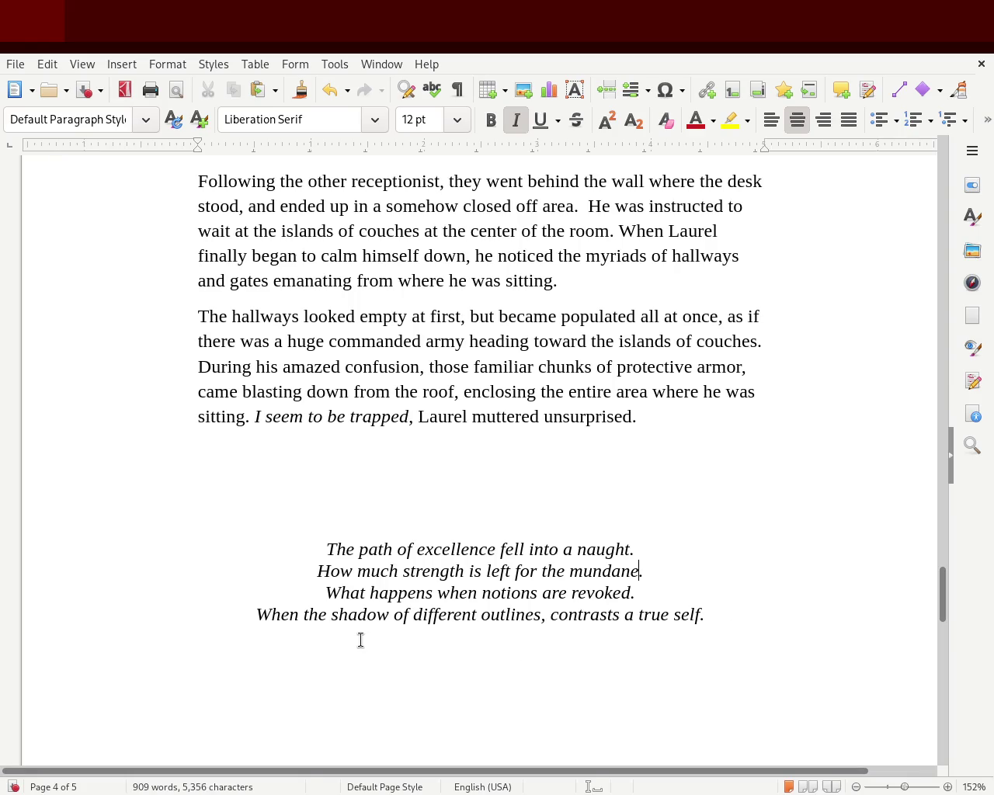
Try rewording the last poem line: remove 'different', type 'an', drop the s from 'outlines'
double_click(458, 610)
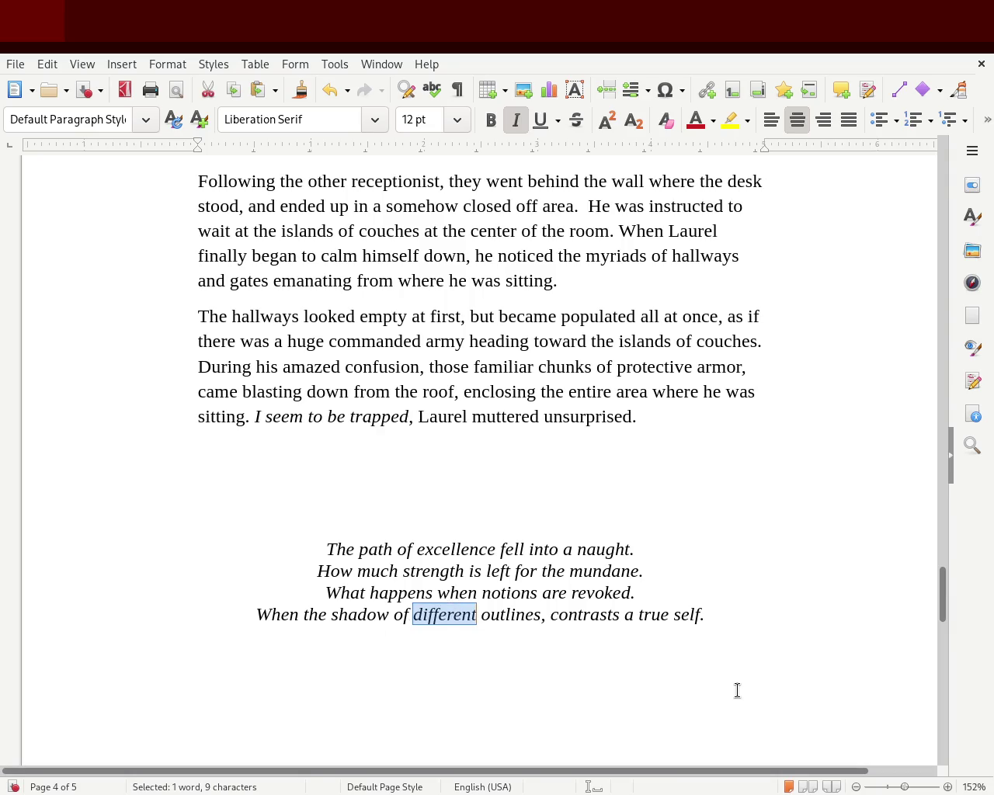
key("Left")
key("Left")
key("Left")
key("Left")
key("Left")
key("Left")
key("Left")
key("Left")
key("Right")
key("Right")
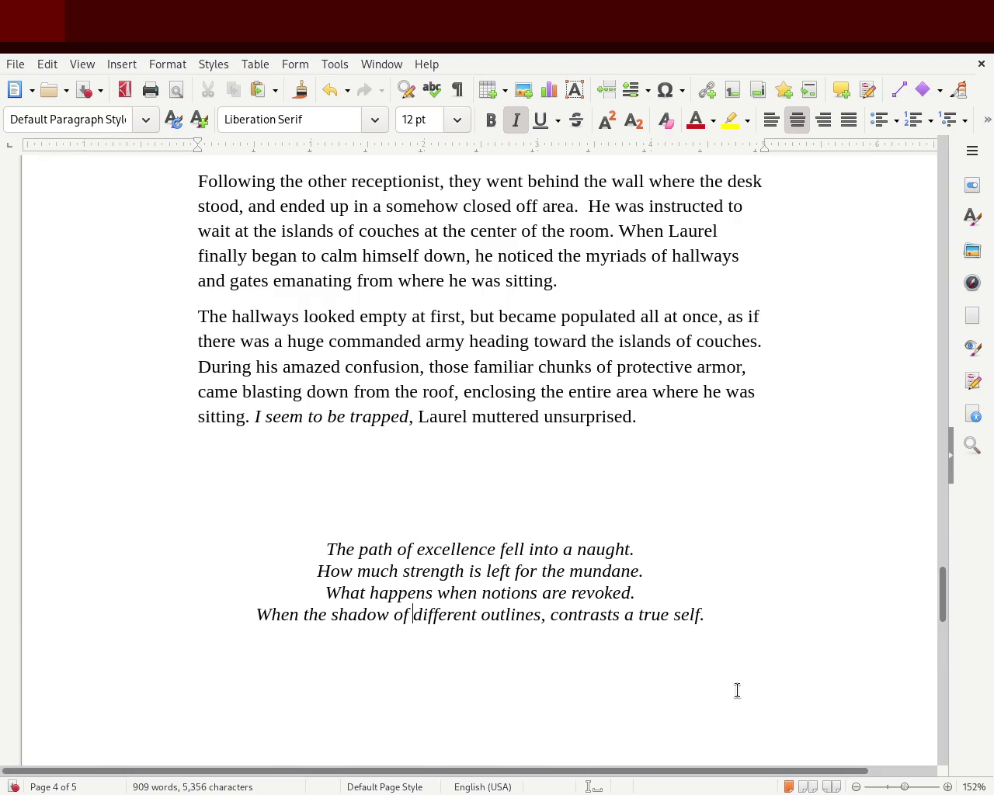
key("Left")
key("Left")
key("Left")
key("Left")
key("Left")
key("Left")
key("Right")
key("Right")
key("Right")
key("Right")
key("Left")
key("Left")
key("Delete")
key("Delete")
key("Delete")
key("Delete")
key("Delete")
key("Delete")
key("Delete")
key("Delete")
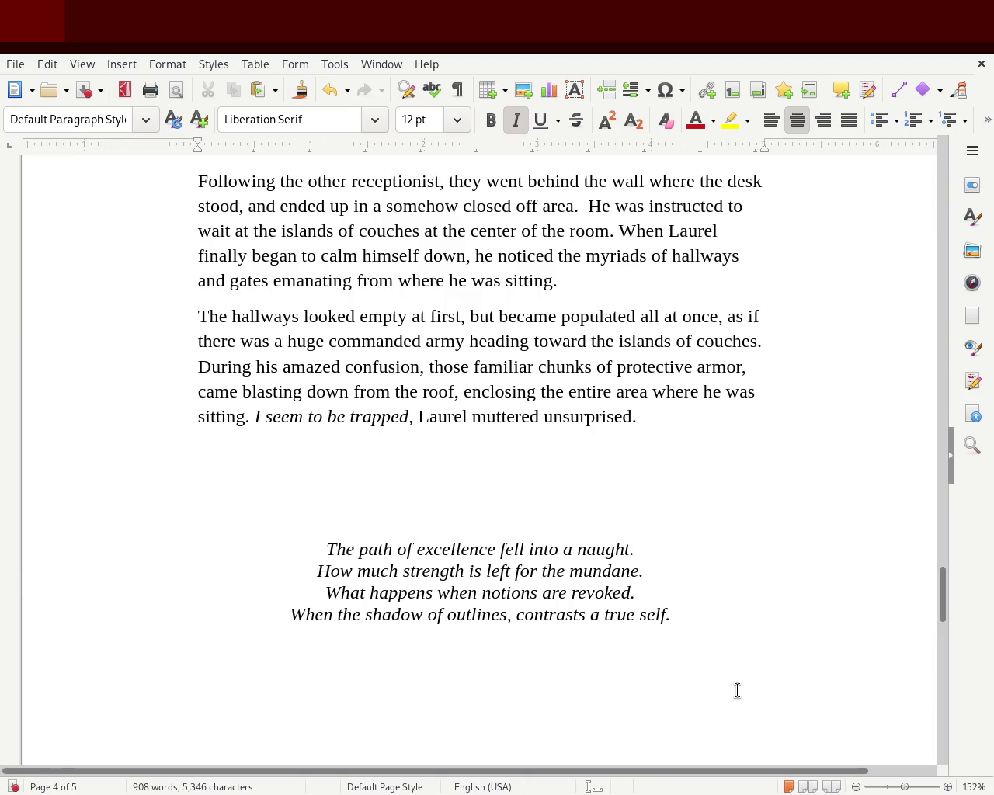
type("an")
key("ctrl+Right")
key("Left")
key("Delete")
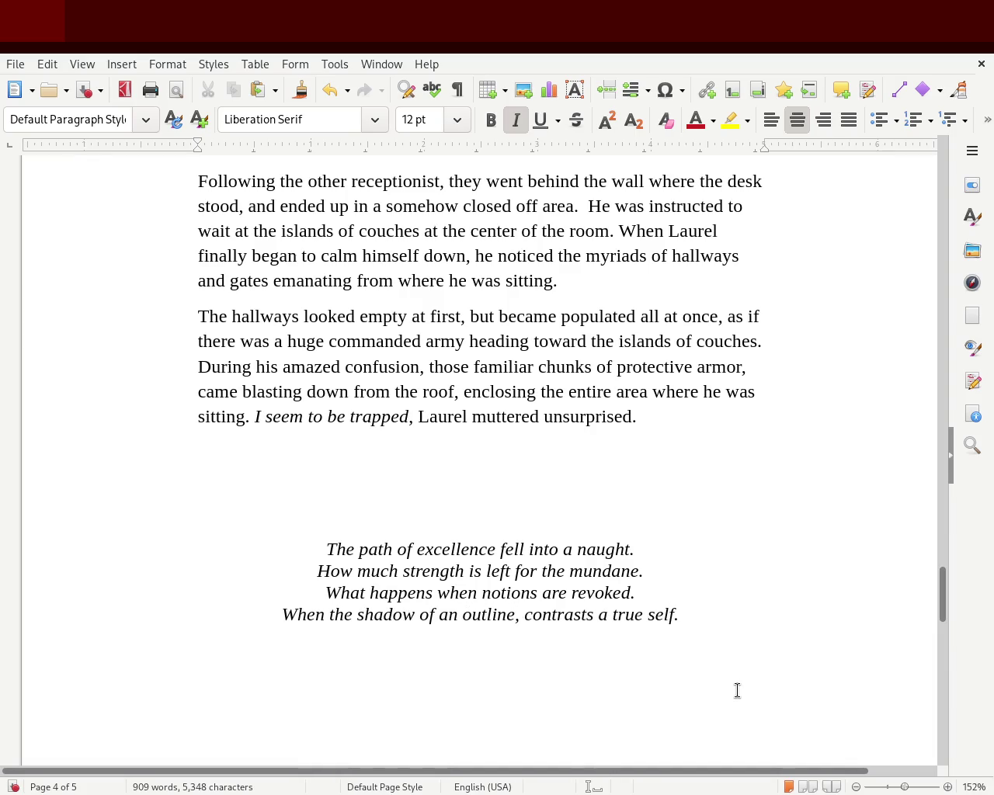
Undo back to 'When the shadow of different outlines, contrasts a true self.' and save
key("ctrl+z")
key("ctrl+z")
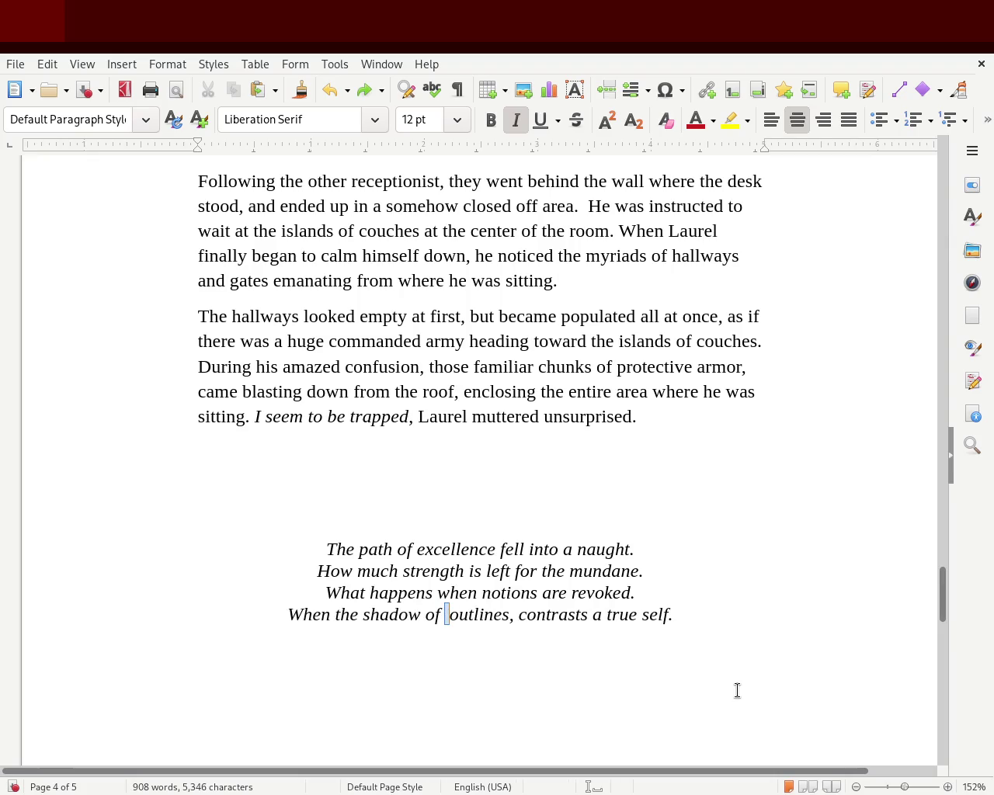
key("ctrl+z")
left_click(715, 600)
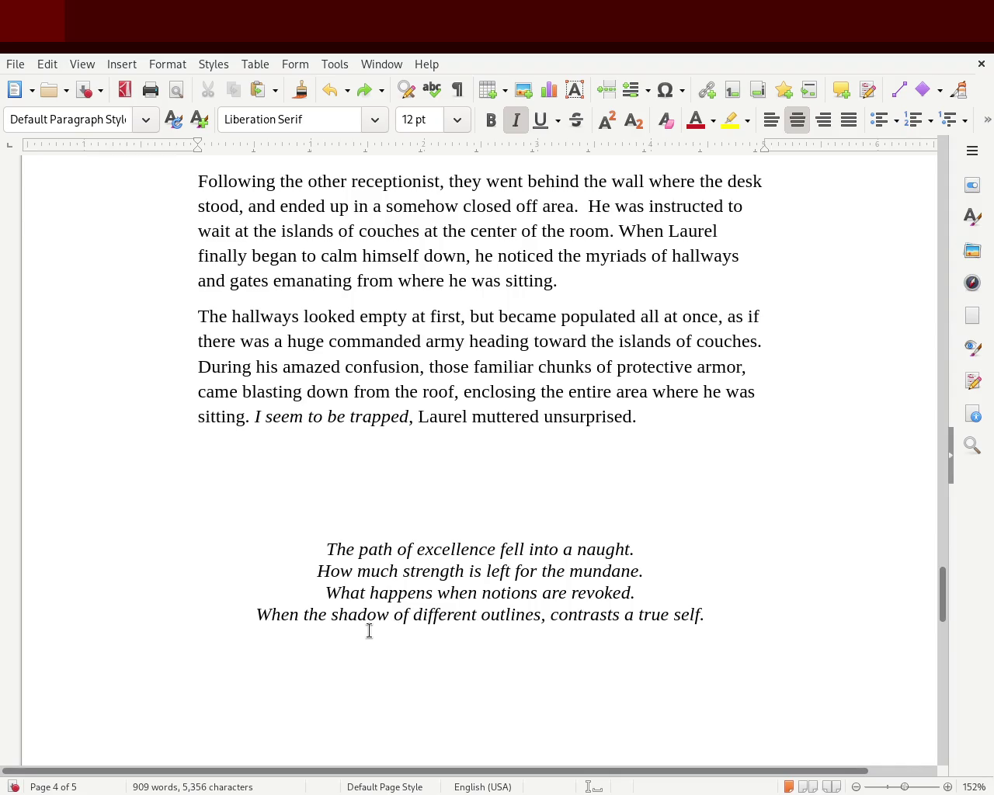
key("ctrl+s")
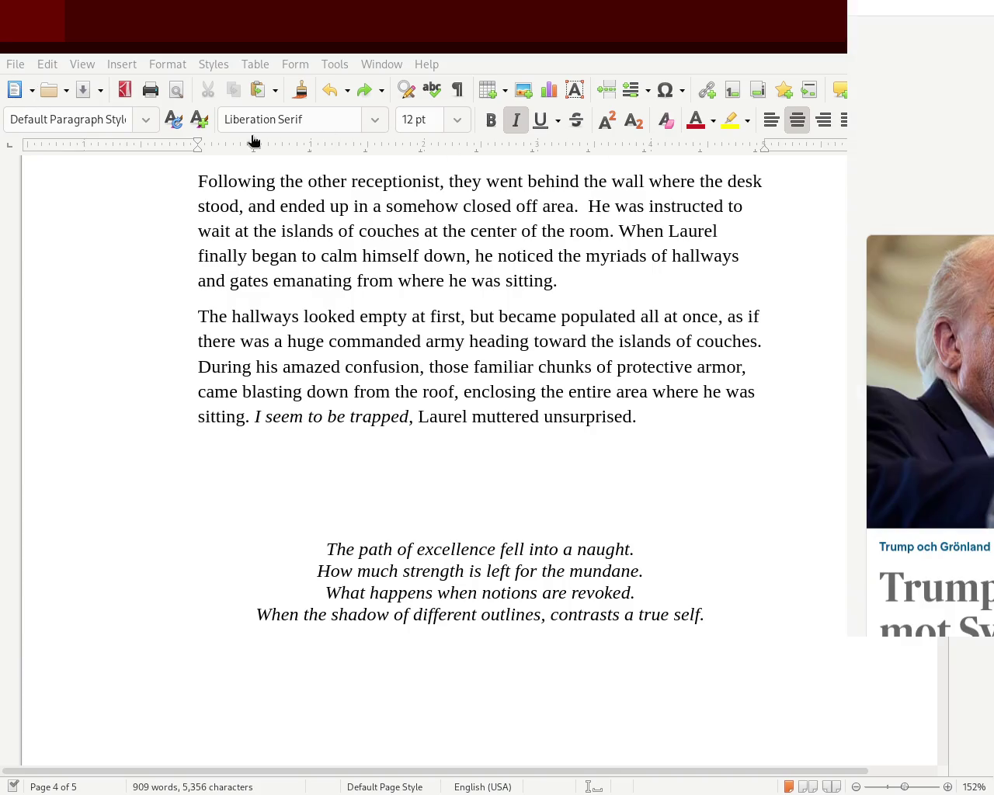
scroll(930, 388, "down", 2)
scroll(929, 388, "down", 2)
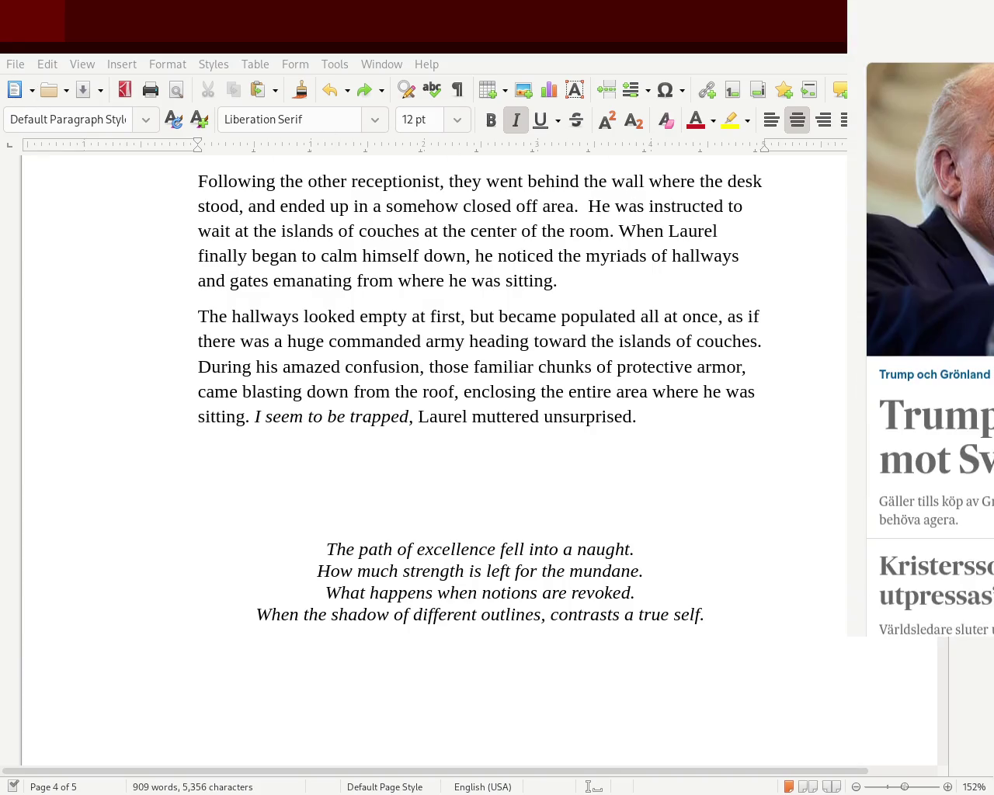
scroll(930, 349, "down", 3)
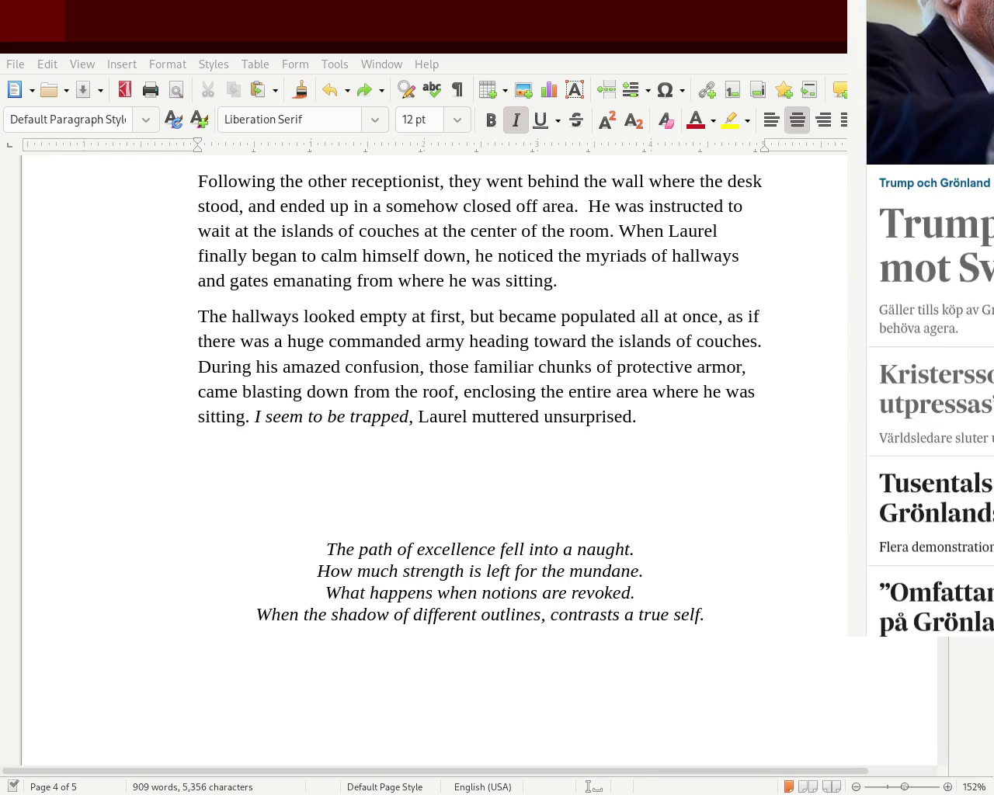
scroll(930, 350, "down", 2)
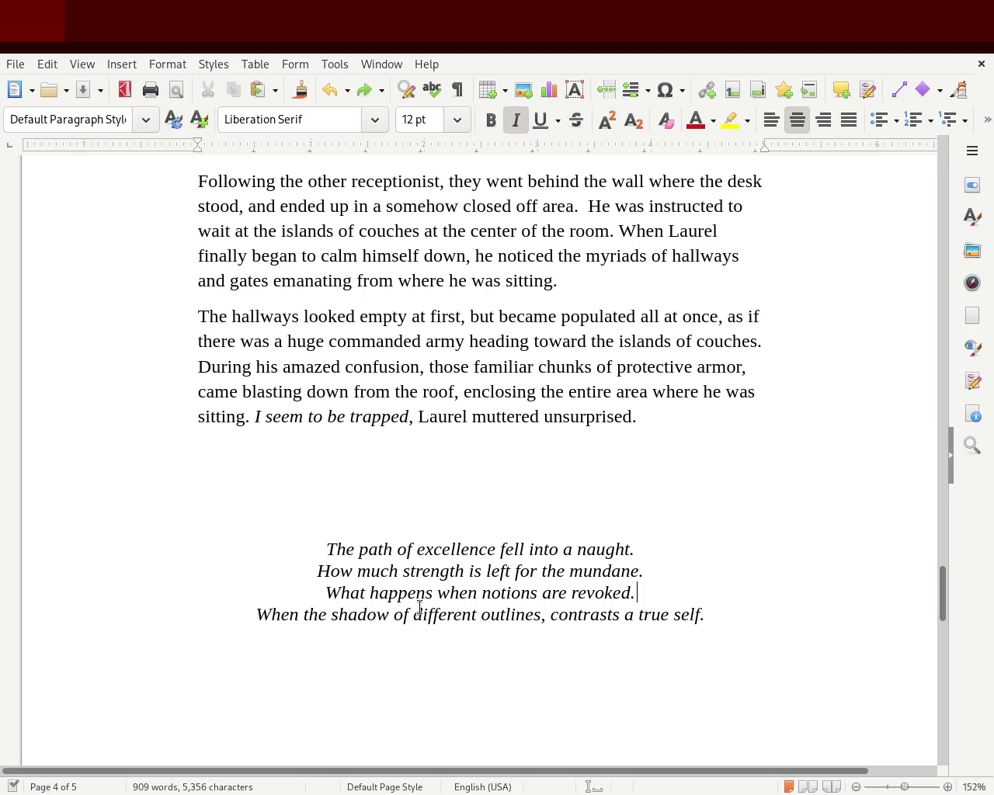
Try inserting 'combined' before 'shadow' in the last poem line, then delete it again
double_click(453, 614)
left_click(478, 616)
left_click_drag(479, 616, 397, 613)
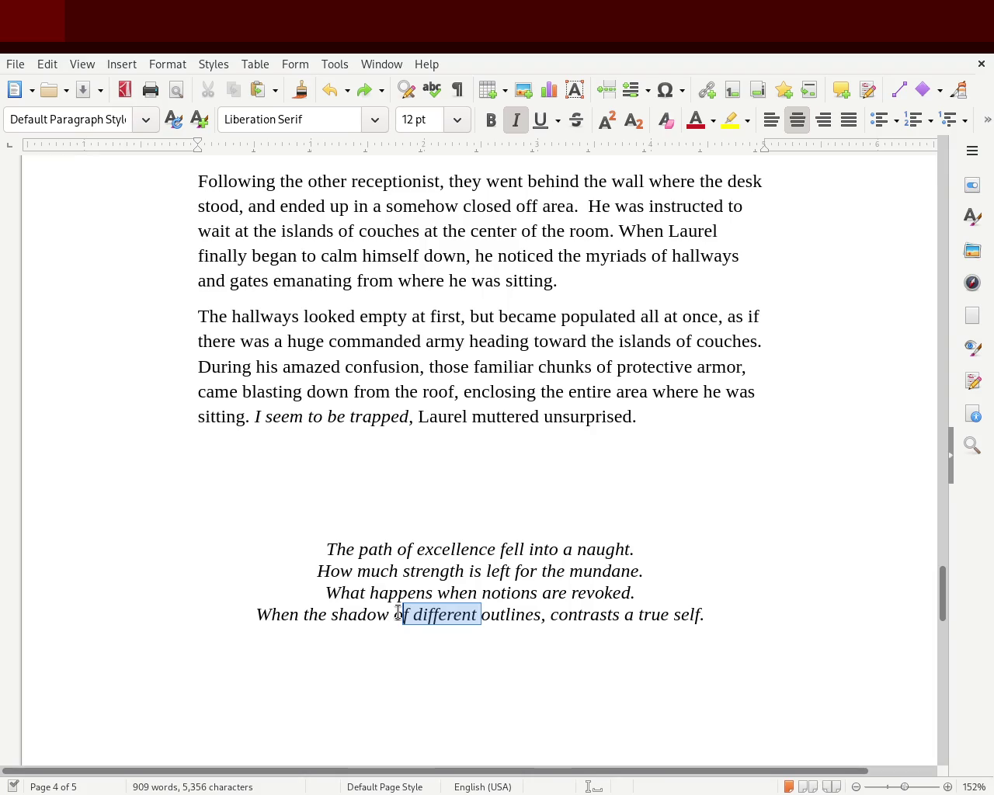
mouse_move(398, 613)
left_mouse_down()
mouse_move(365, 612)
mouse_move(452, 620)
left_mouse_up()
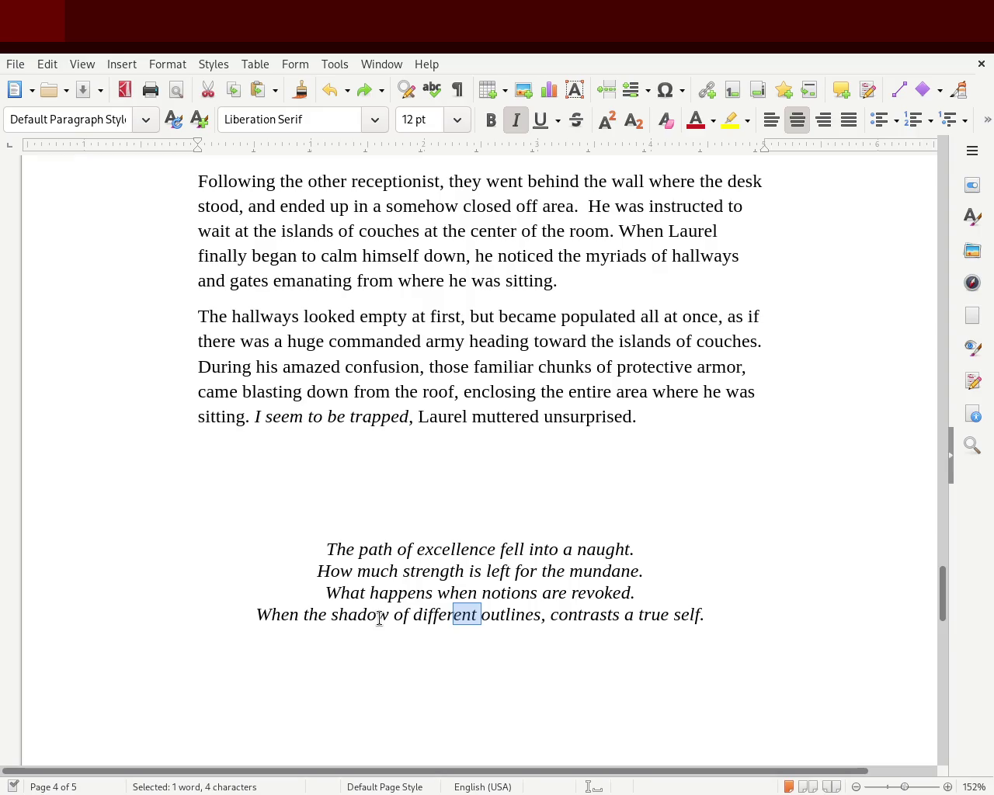
left_click(336, 617)
key("Left")
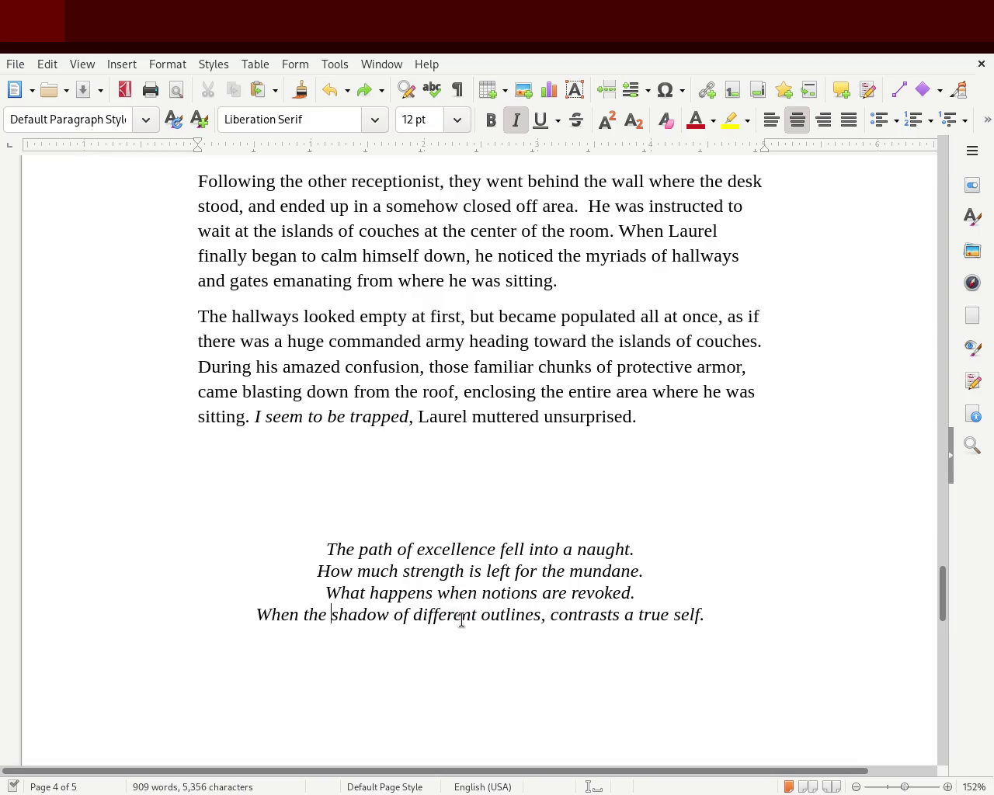
type("combined")
key("Right")
key("Right")
key("Right")
key("Right")
key("Left")
key("Left")
key("Left")
key("Left")
key("Left")
key("Left")
key("Left")
key("Left")
key("Right")
key("Delete")
key("Delete")
key("Delete")
key("Delete")
key("Delete")
key("Right")
key("Right")
key("Right")
key("Right")
key("Right")
key("Right")
key("Left")
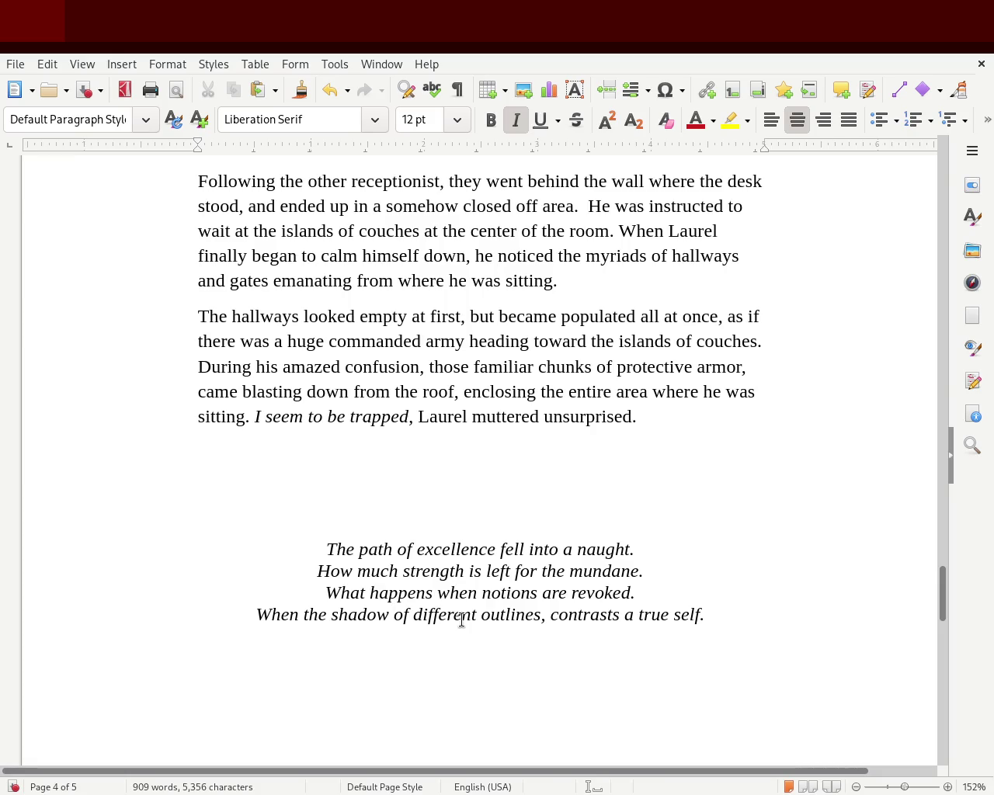
Replace the 'shadow of different outlines' wording with 'the combined outline' and save
key("Right")
key("Right")
key("Right")
key("Right")
key("Right")
key("Right")
key("Right")
key("Right")
key("Right")
key("Right")
key("Right")
key("BackSpace")
key("BackSpace")
key("BackSpace")
key("BackSpace")
key("BackSpace")
key("BackSpace")
key("BackSpace")
key("BackSpace")
key("BackSpace")
key("BackSpace")
key("BackSpace")
key("BackSpace")
key("Right")
key("Right")
key("Right")
key("Right")
key("Left")
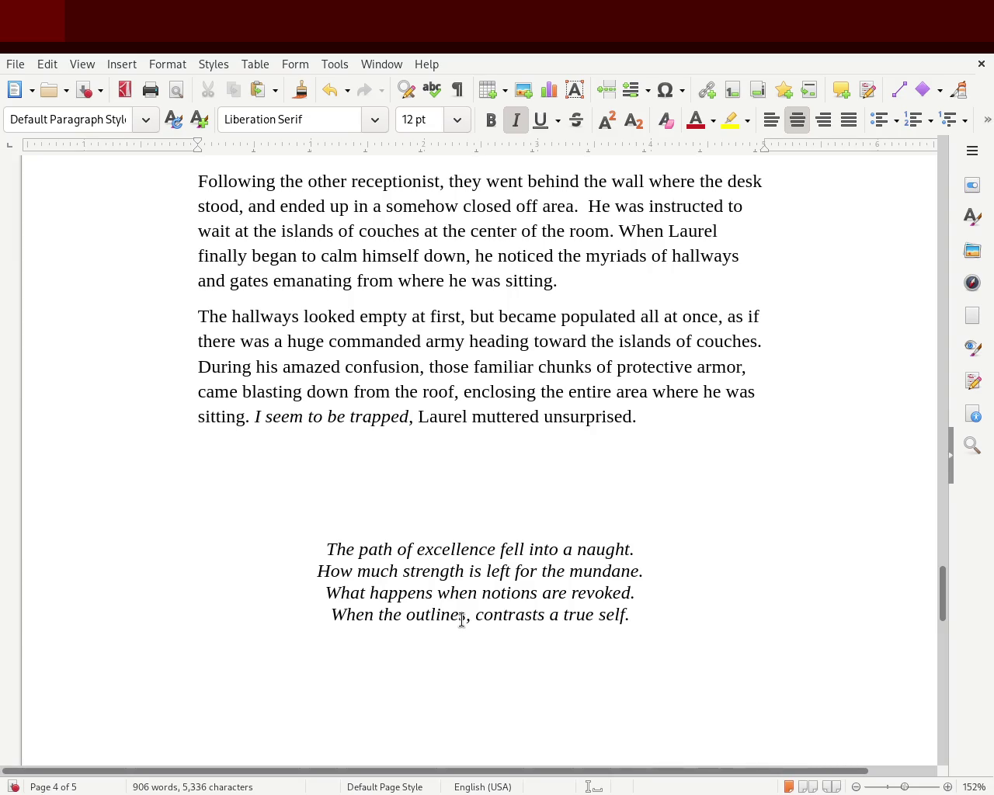
key("Left")
key("Left")
key("Left")
key("Left")
key("BackSpace")
key("BackSpace")
key("BackSpace")
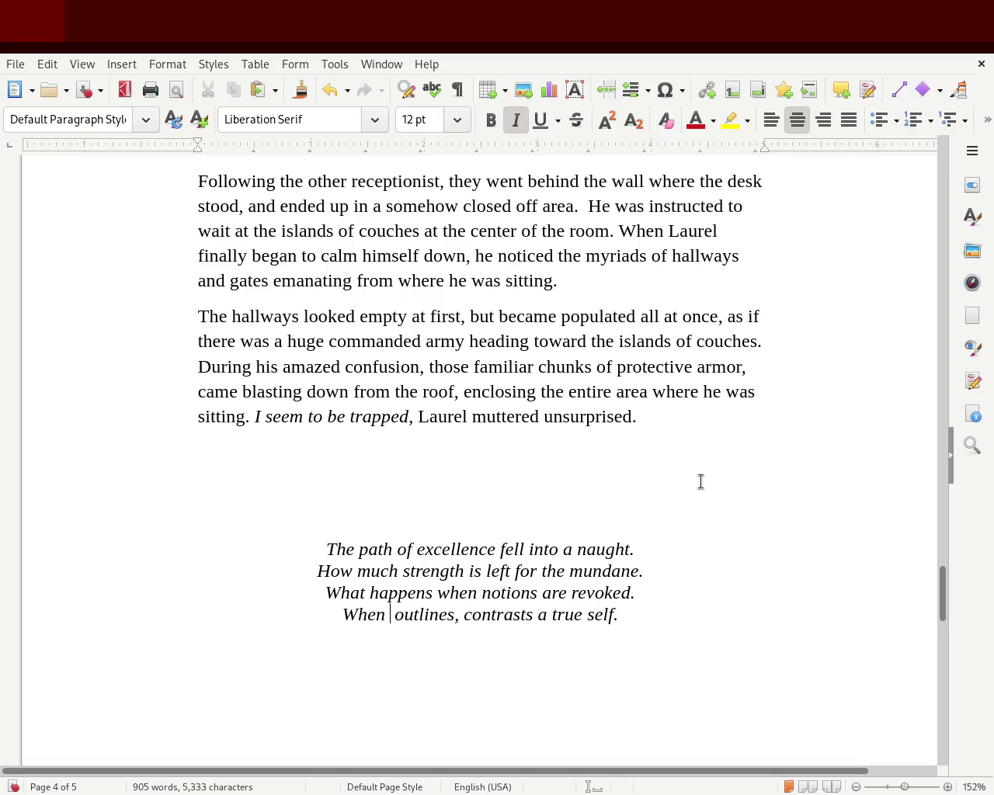
key("Delete")
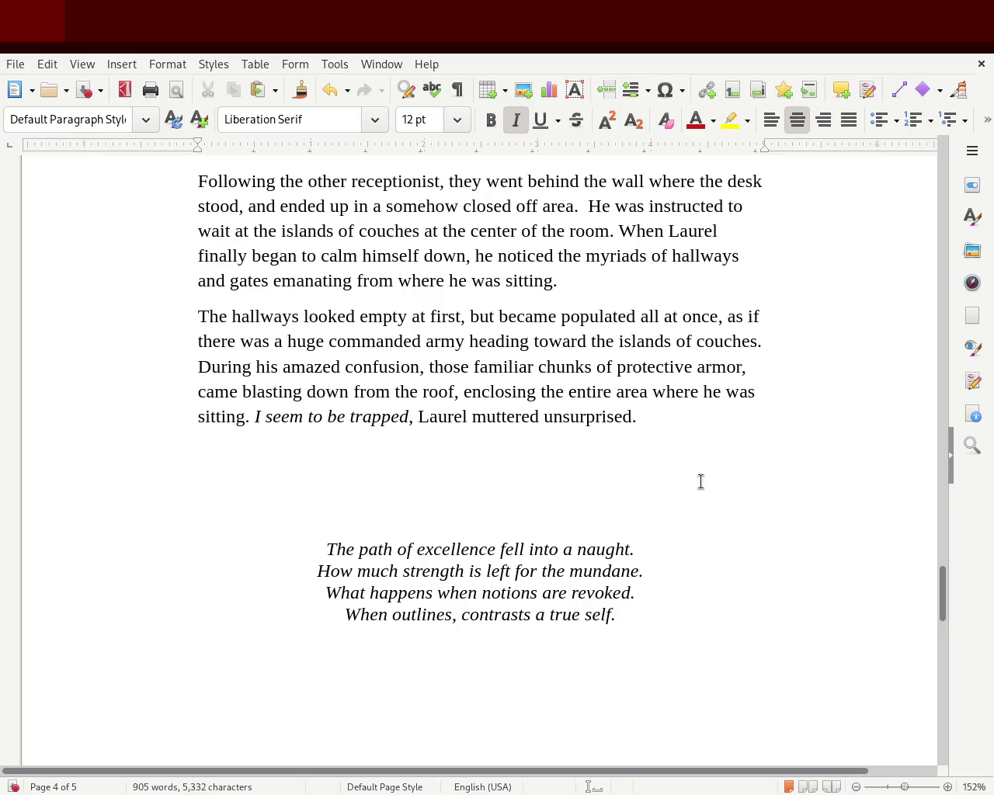
type("the combined")
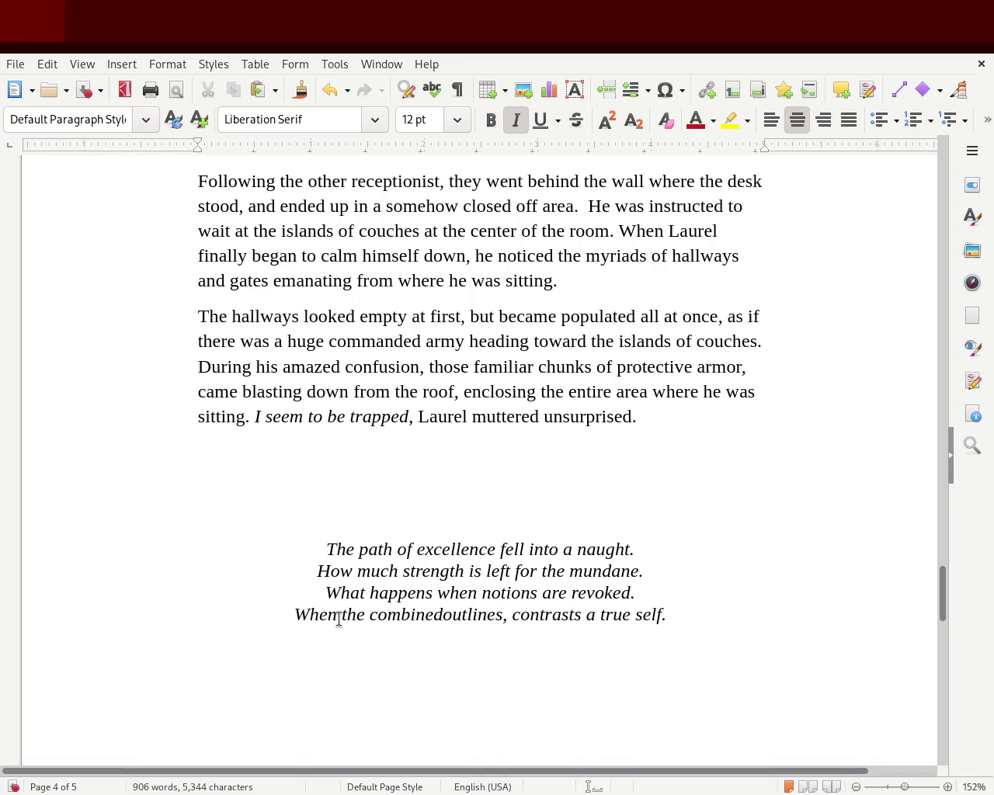
left_click(505, 614)
key("BackSpace")
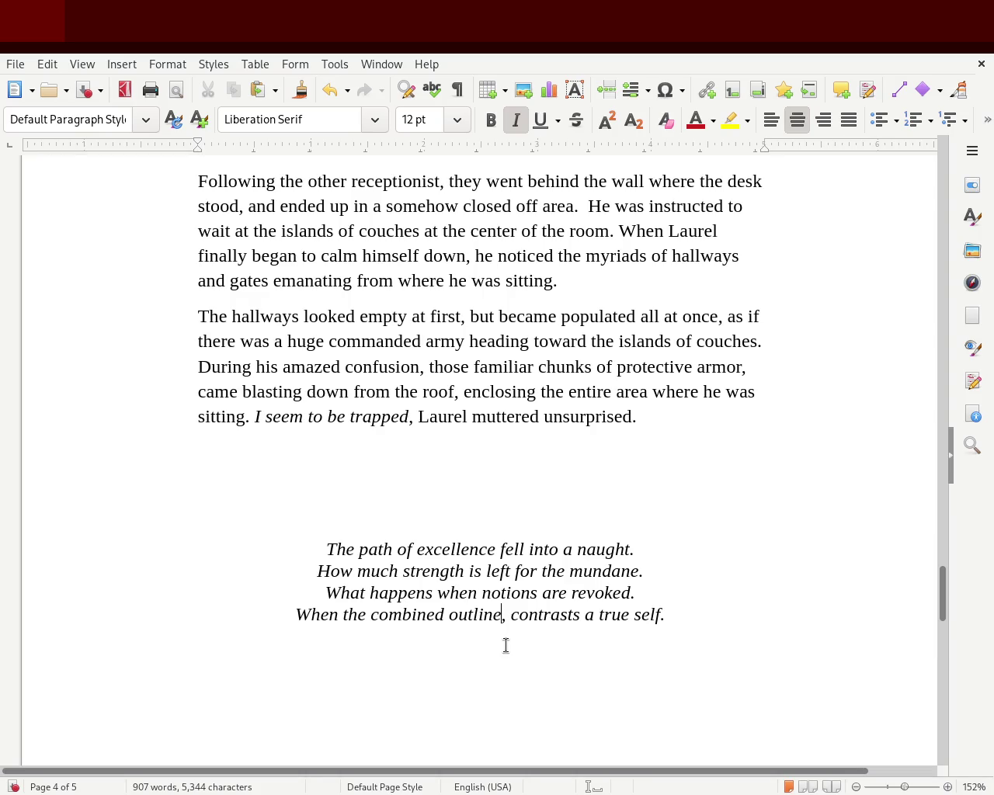
key("ctrl+s")
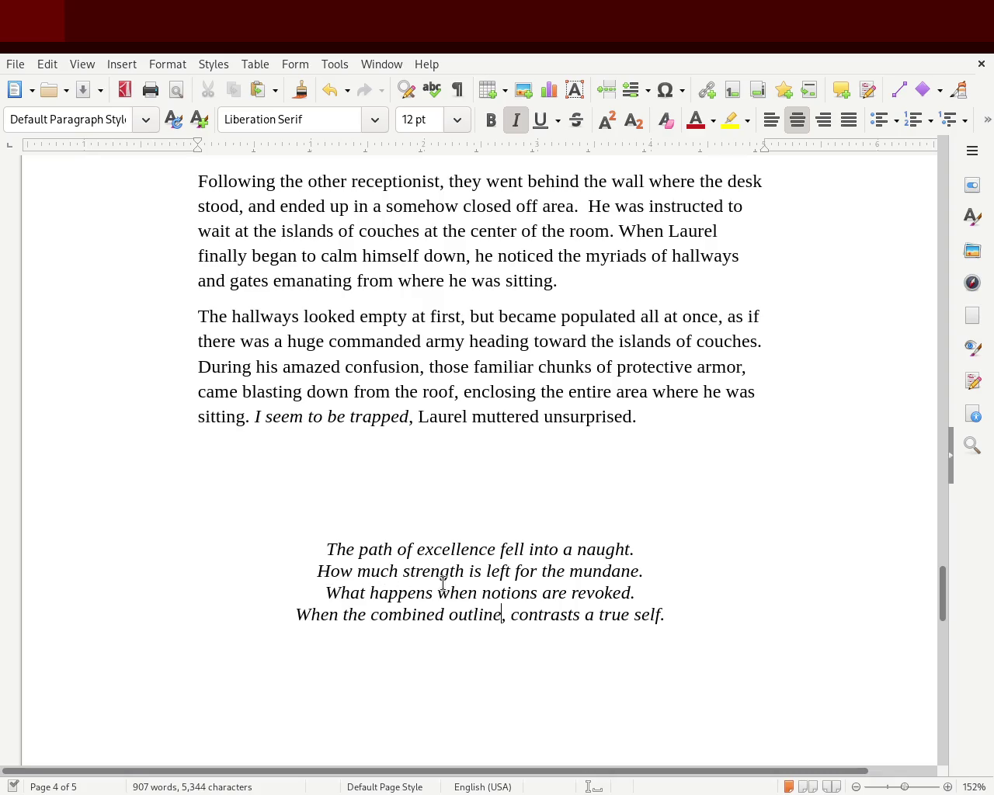
Overwrite 'mundane' with 'ordinary' in the poem's second line, fixing a mistyped 'organ'
double_click(601, 574)
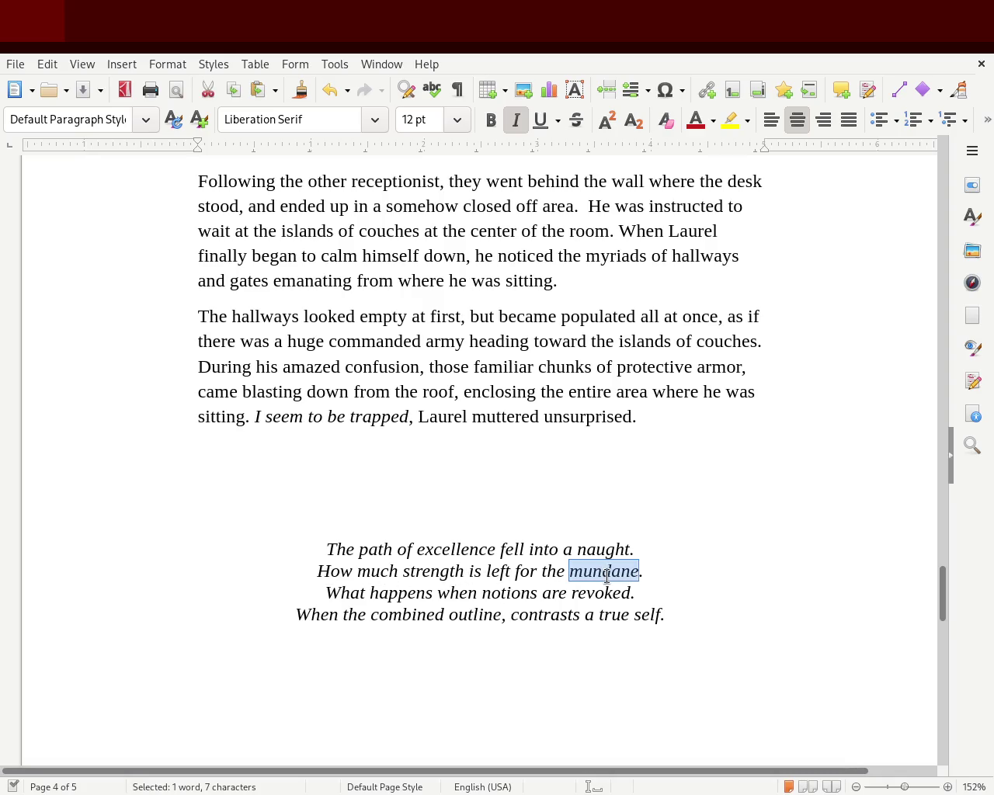
type("organ")
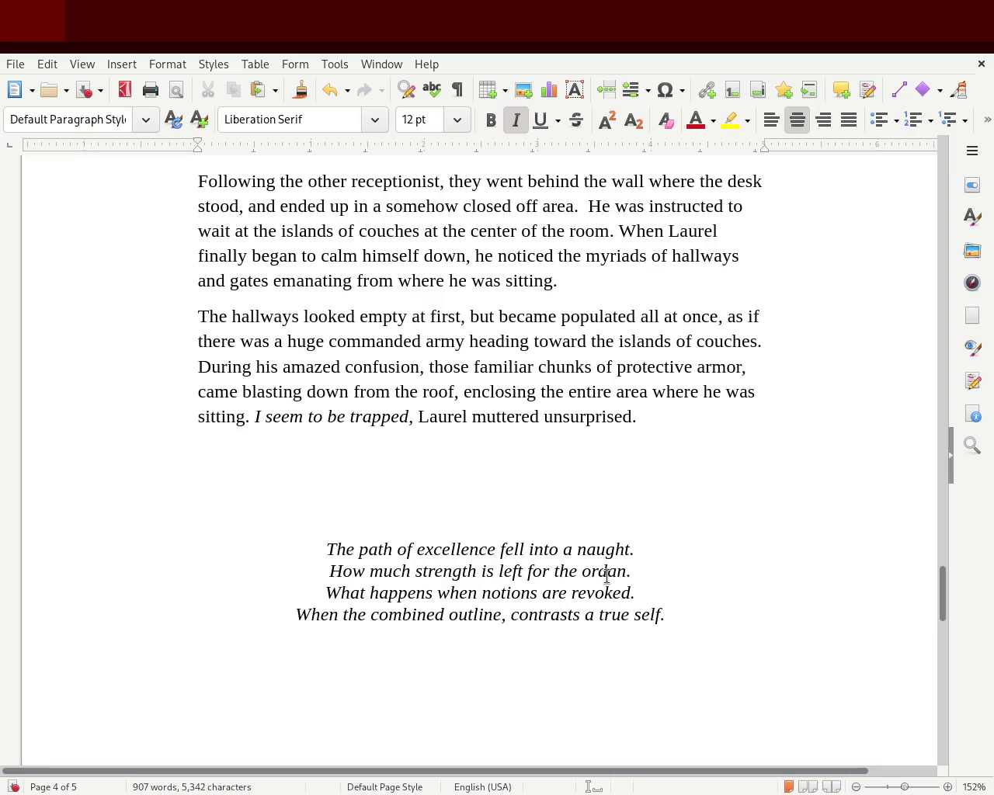
key("BackSpace")
key("BackSpace")
key("BackSpace")
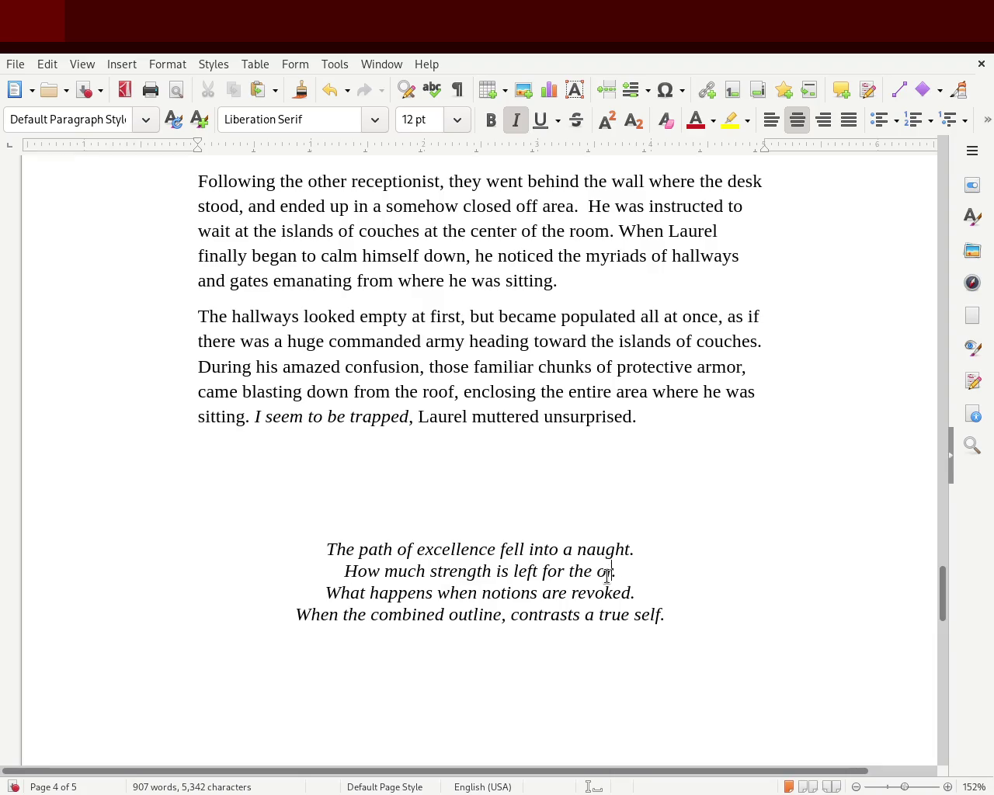
type("dinary")
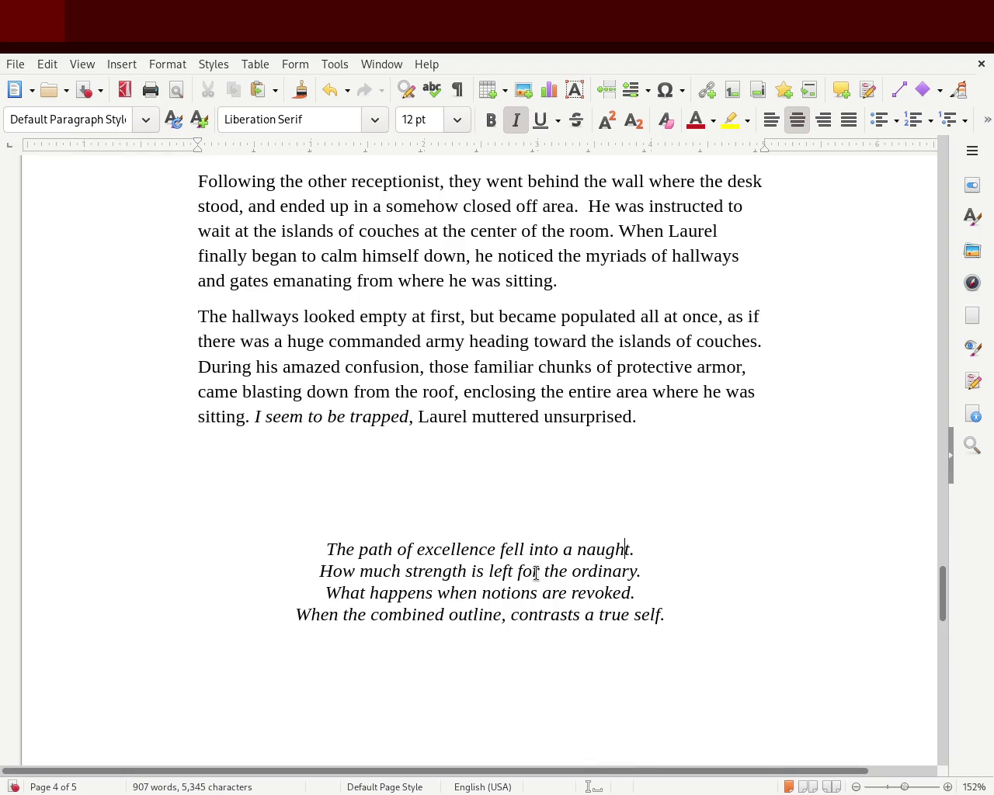
left_click(620, 571)
In the poem's third line, replace 'notions' with 'adminrations' and 'revoked' with 'gone'
double_click(511, 591)
type("admi")
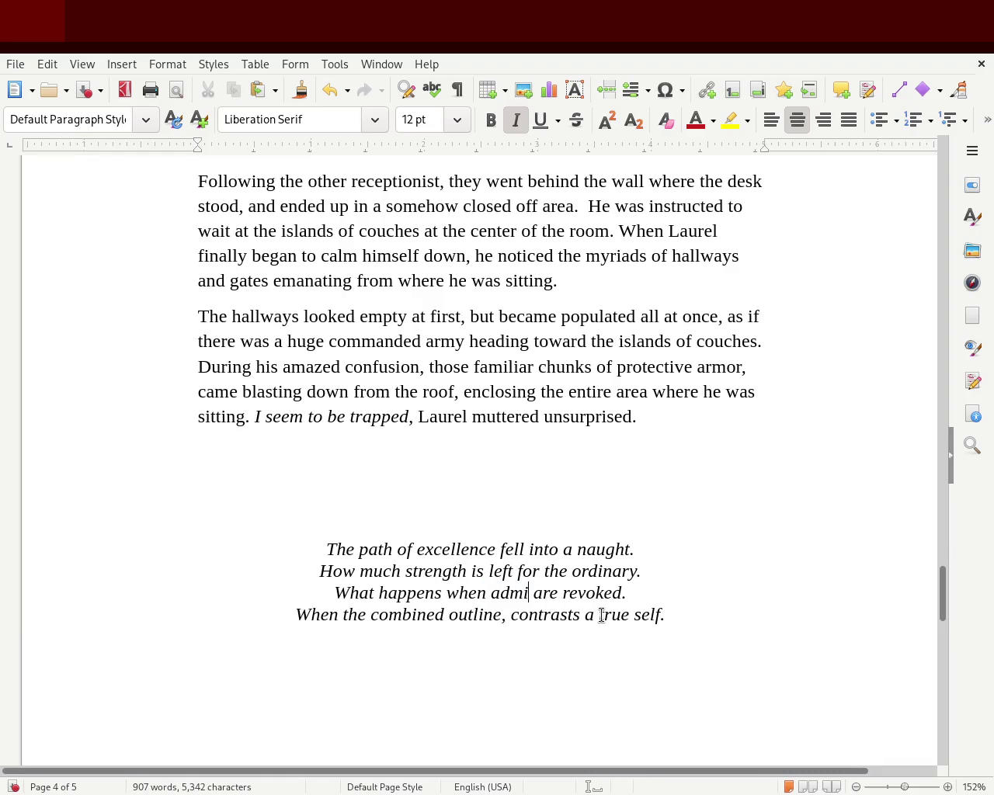
type("nrations")
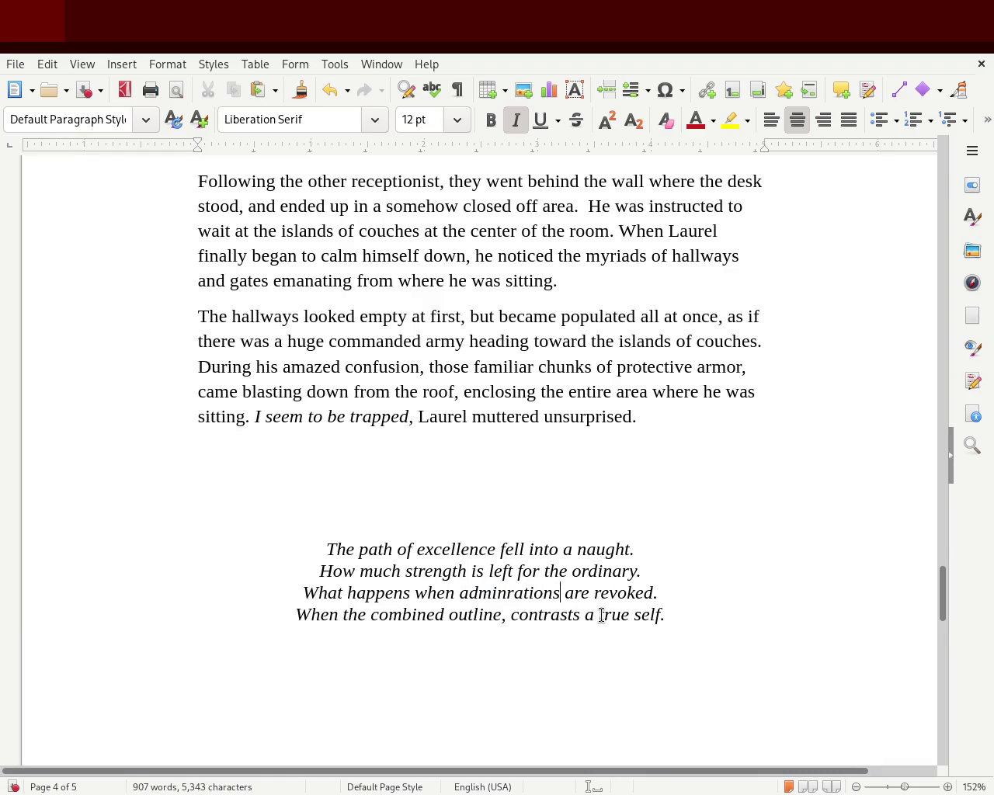
key("Right")
key("Right")
key("Right")
key("Left")
key("Left")
key("Delete")
key("Delete")
key("Delete")
key("Delete")
key("Delete")
key("Delete")
key("Delete")
type("gone")
key("Left")
key("Left")
key("Left")
key("Left")
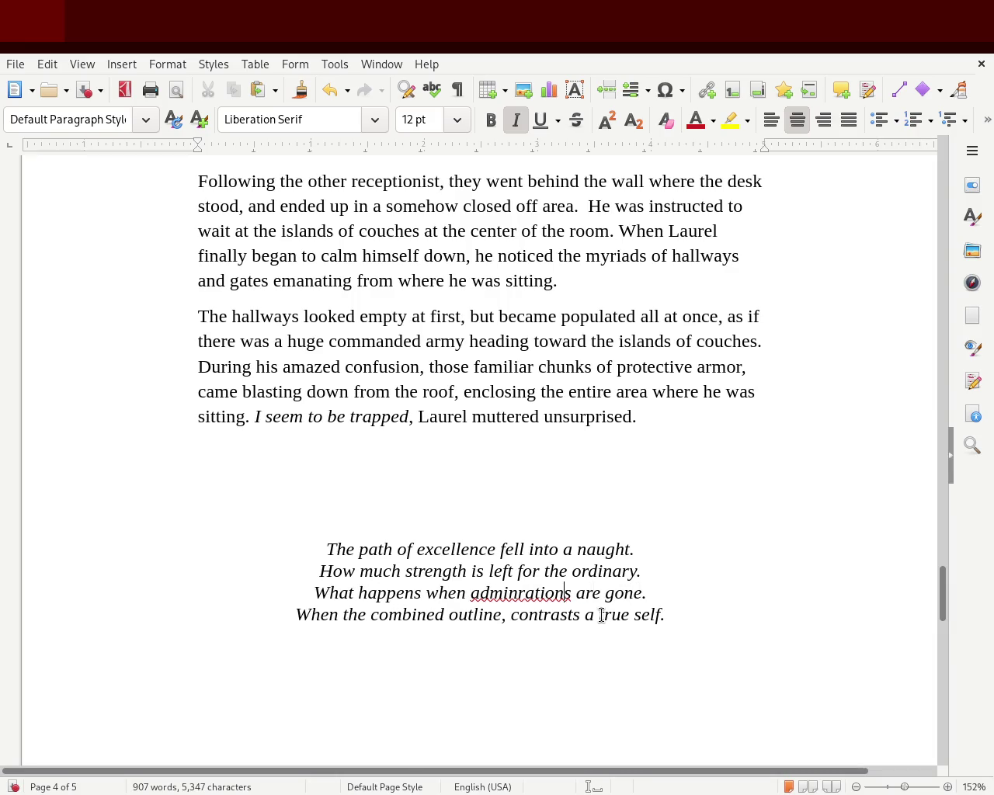
Correct the misspelling to 'admiration' and end the third line with 'lost'
double_click(547, 595)
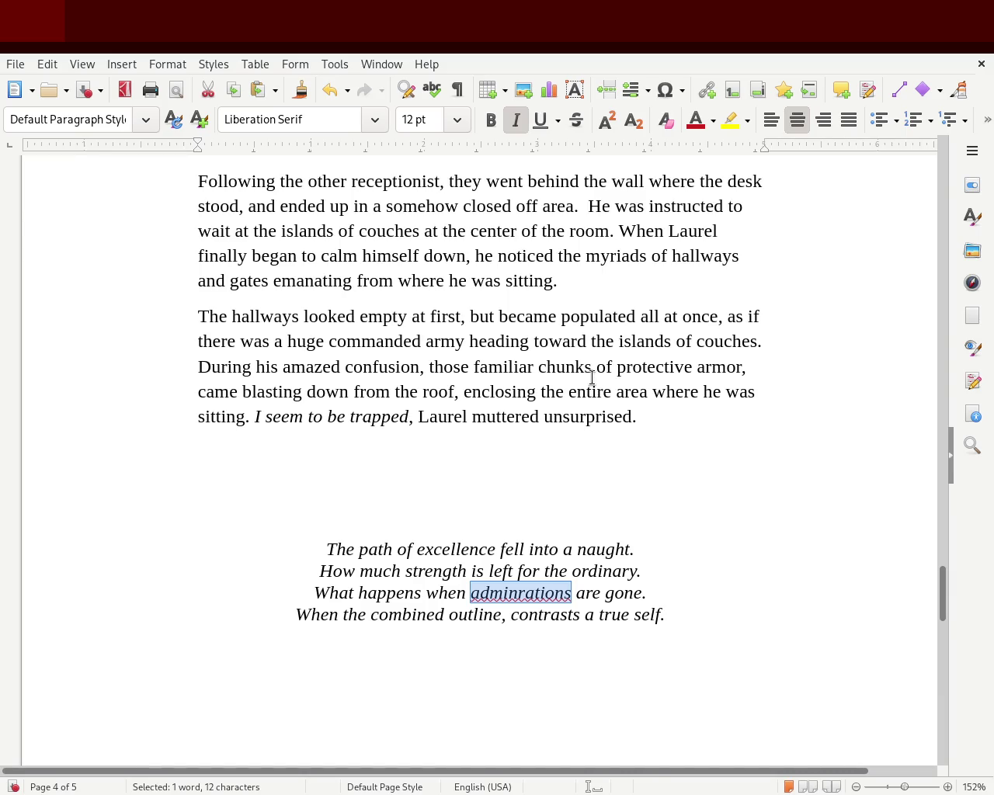
type("admiration")
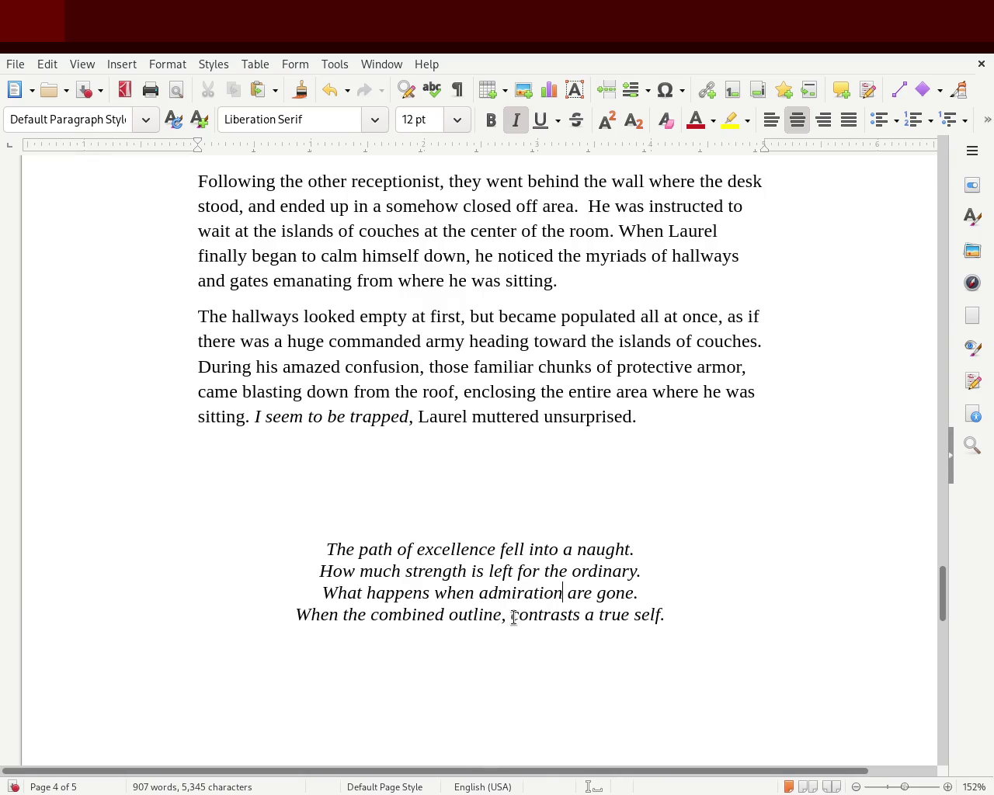
double_click(614, 592)
type("revoked")
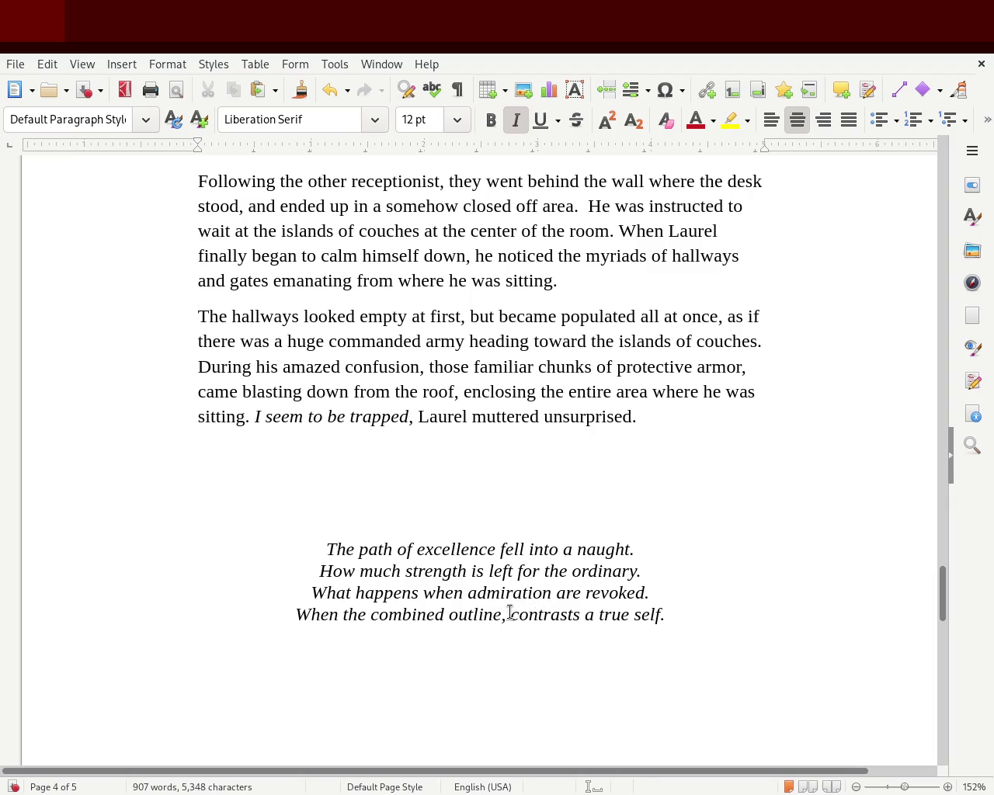
double_click(595, 592)
type("lost")
key("BackSpace")
type("t")
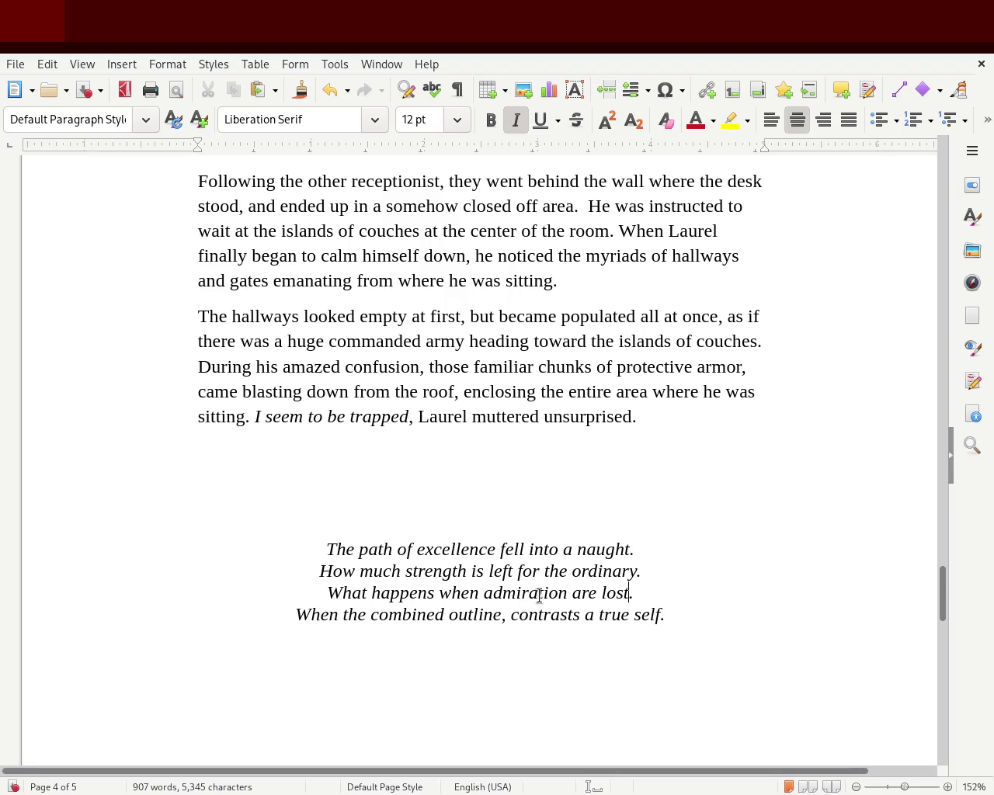
left_click(572, 594)
Make the word 'admirations' and change 'are' to 'gets' in the third line
type("s")
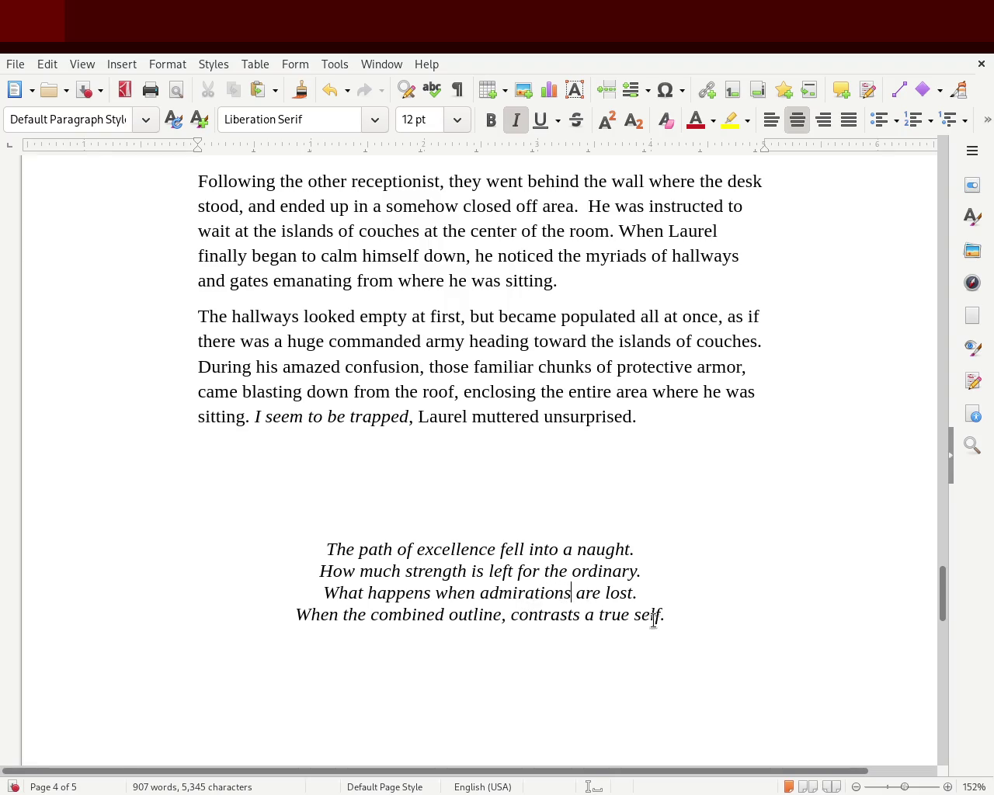
double_click(592, 594)
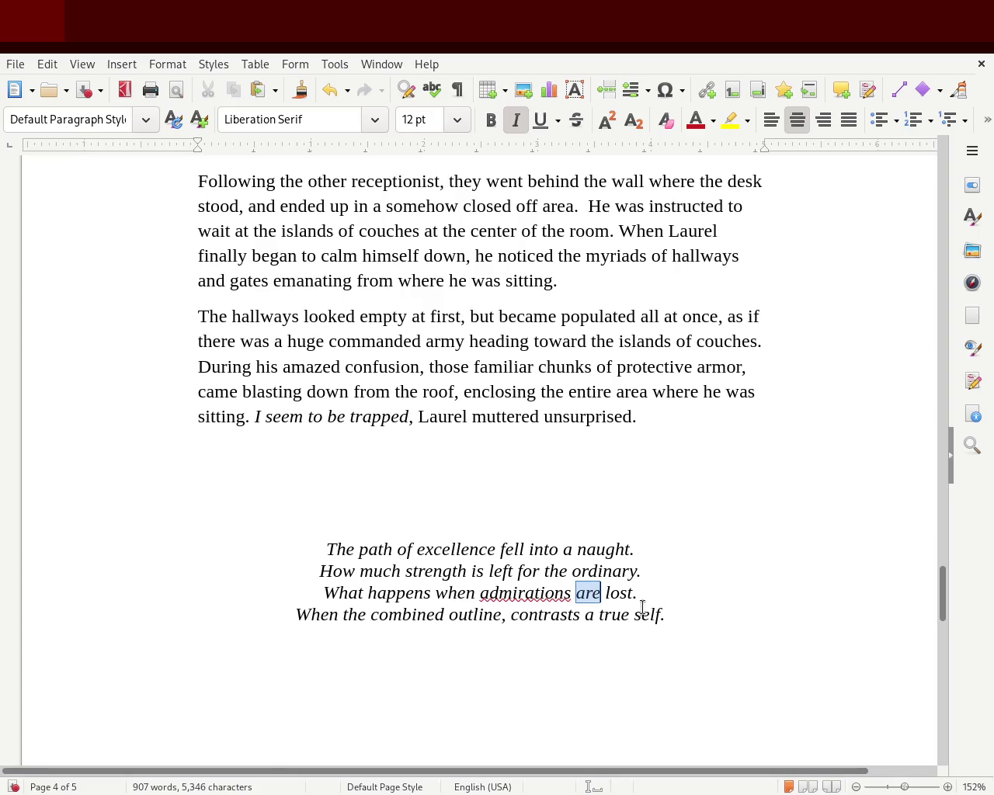
type("eg")
key("BackSpace")
key("BackSpace")
type("gets")
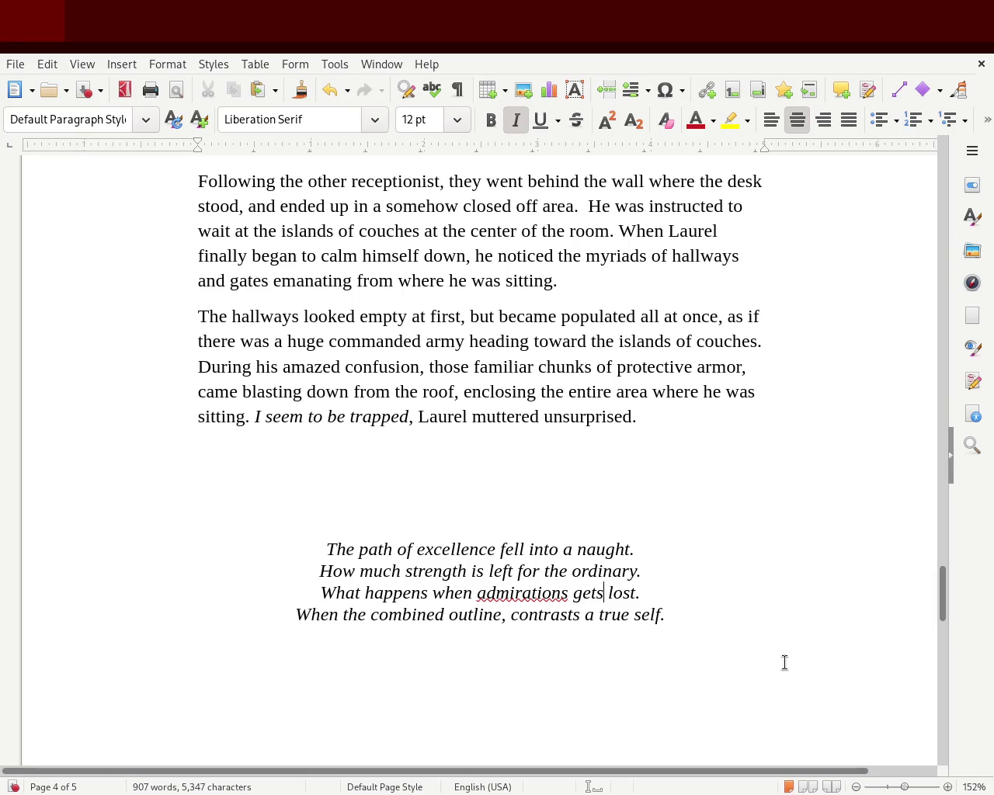
Change 'admirations' back to 'notions' and restore 'are' after briefly trying 'is'
double_click(520, 595)
left_click(333, 548)
double_click(536, 588)
type("not")
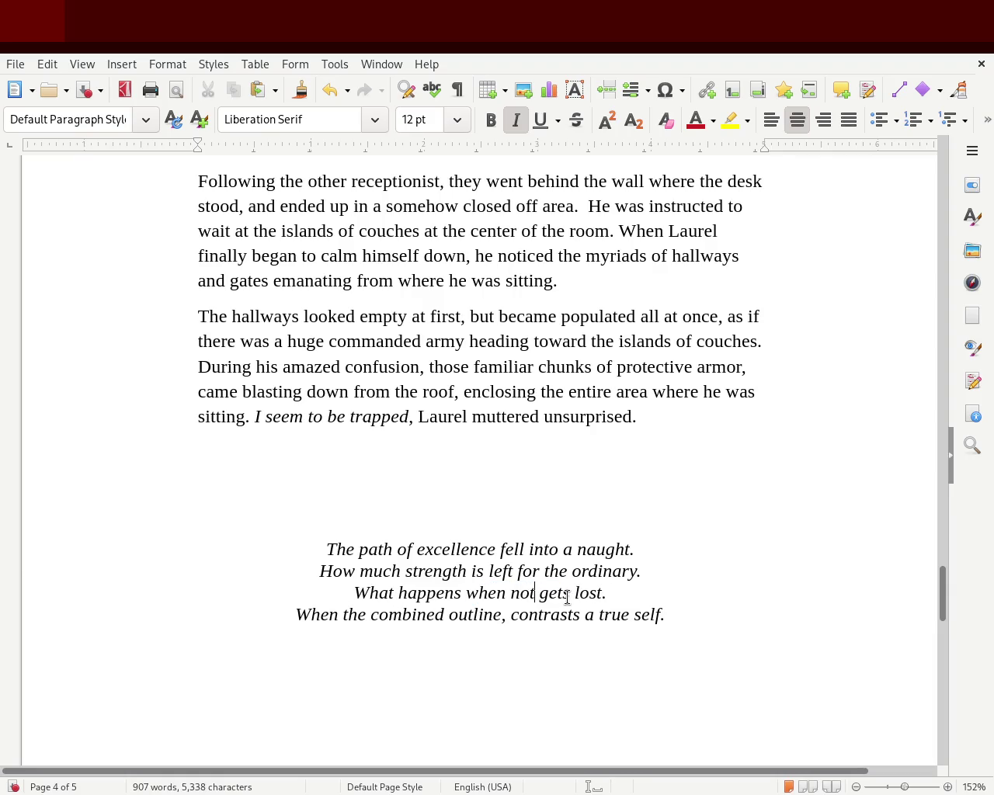
type("ions")
double_click(567, 594)
type("is")
key("BackSpace")
key("BackSpace")
type("are")
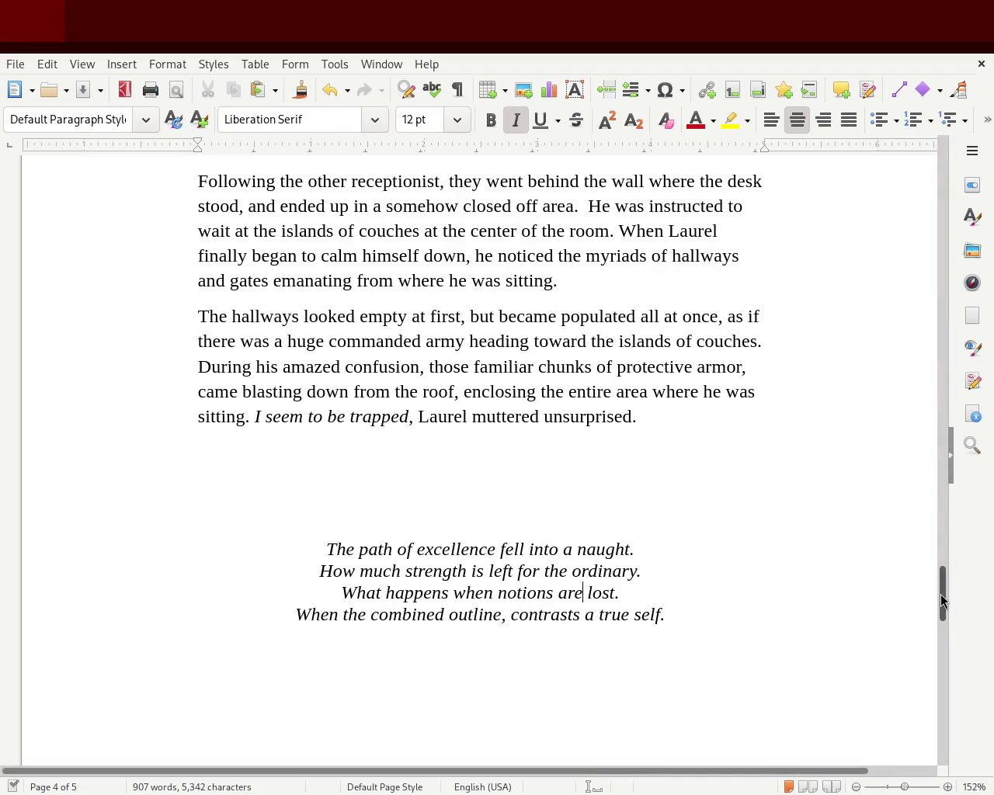
scroll(942, 600, "down", 3)
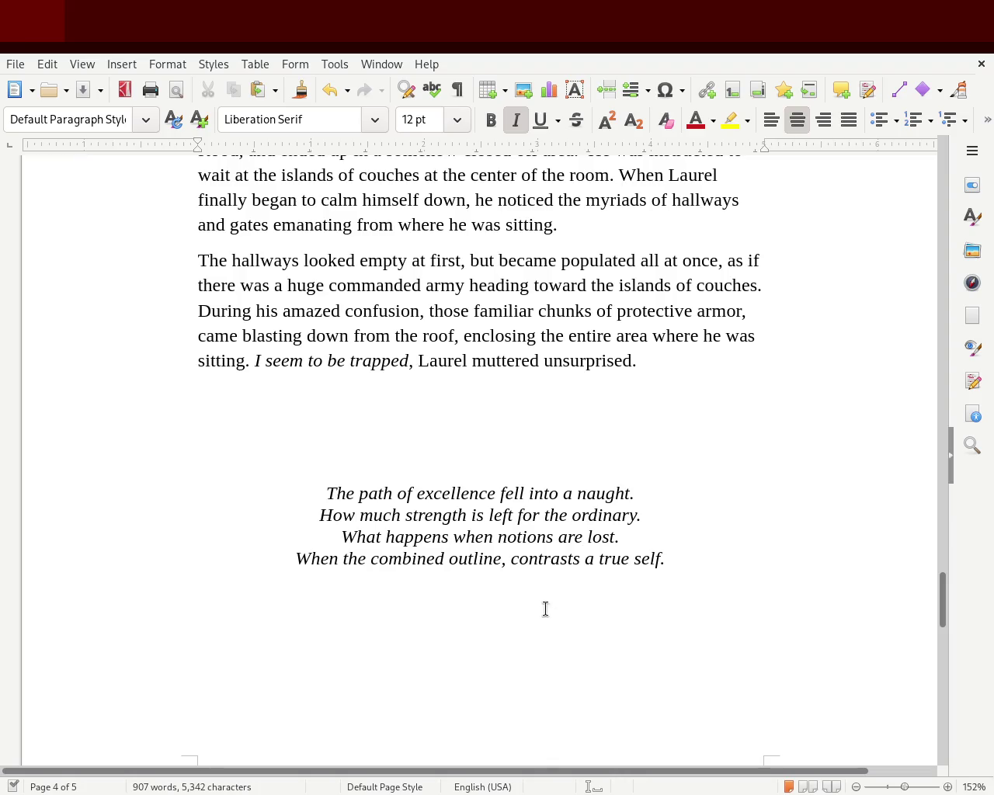
Insert 'great' before 'notions' in the third stanza line, then select the whole italic stanza
left_click(496, 544)
type("great")
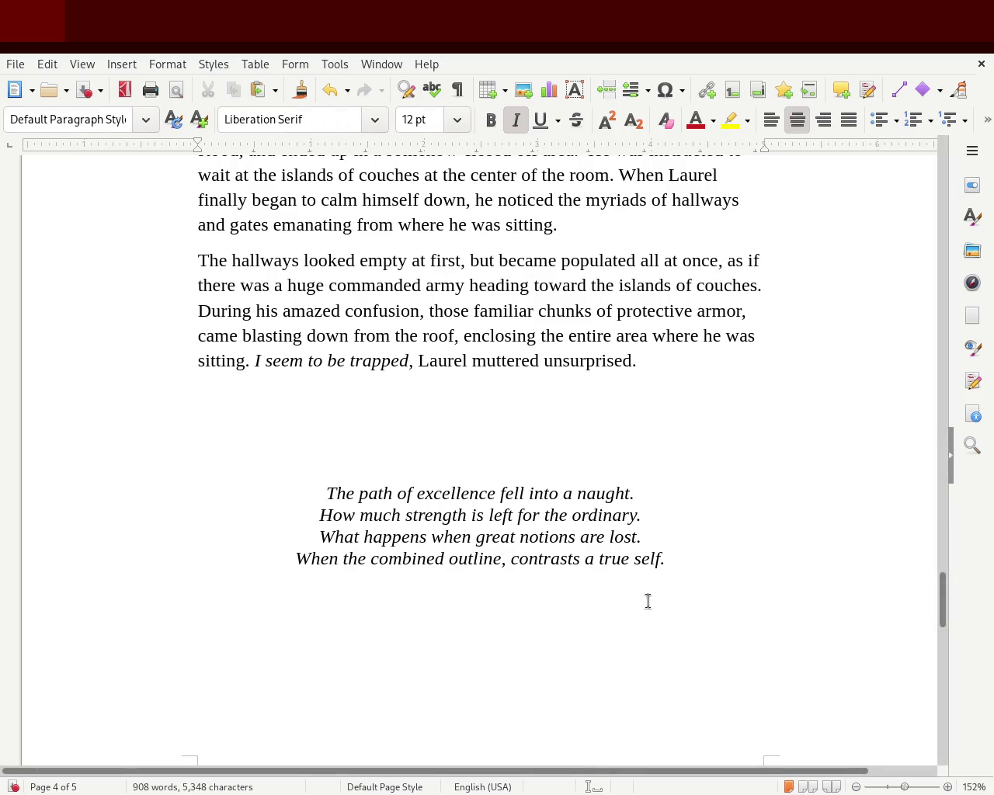
mouse_move(714, 575)
left_mouse_down()
mouse_move(421, 515)
mouse_move(256, 466)
mouse_move(232, 326)
left_mouse_up()
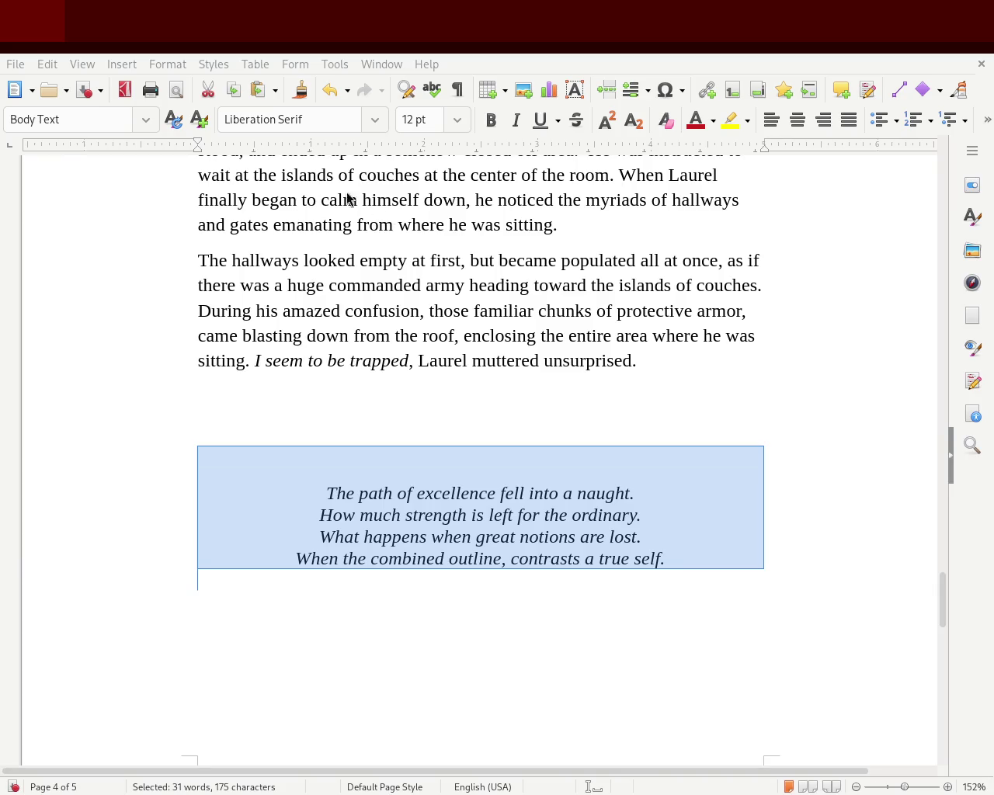
Scroll up to the page 3 stanza and select parts of its Understanding, Disastrous and final lines
left_click(781, 404)
mouse_move(942, 602)
left_mouse_down()
mouse_move(949, 659)
mouse_move(966, 513)
mouse_move(958, 455)
mouse_move(958, 472)
left_mouse_up()
left_click(375, 461)
mouse_move(375, 461)
left_mouse_down()
mouse_move(588, 479)
mouse_move(601, 471)
left_mouse_up()
left_click_drag(364, 489, 627, 495)
left_click(629, 494)
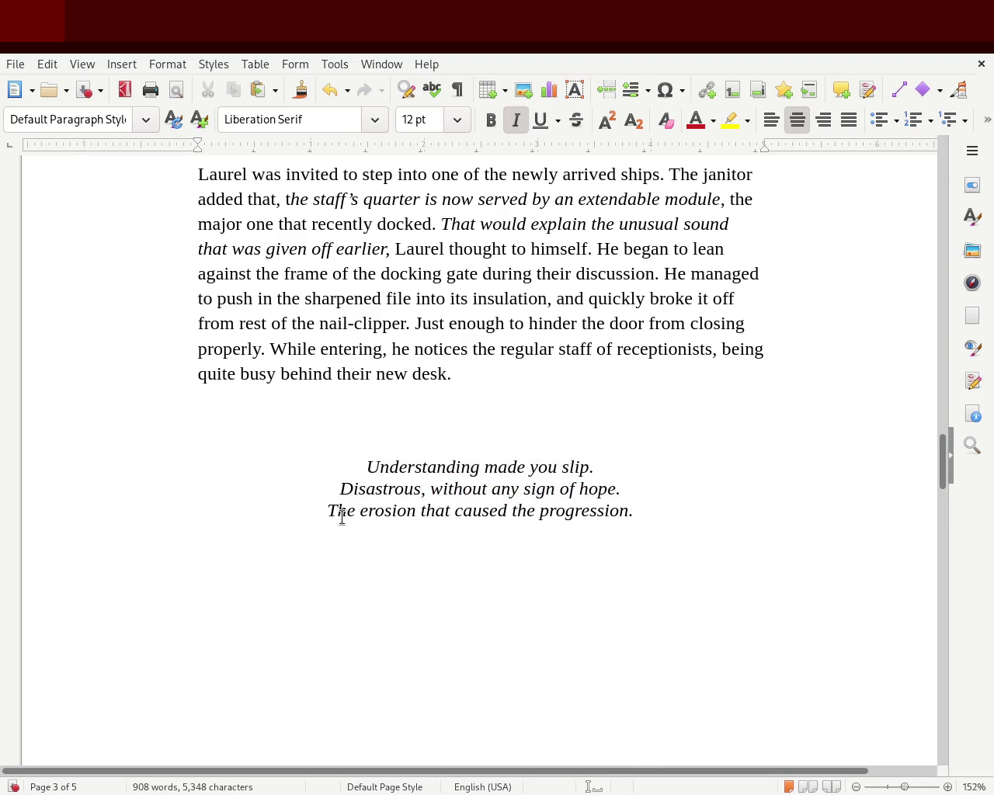
left_click_drag(384, 511, 643, 512)
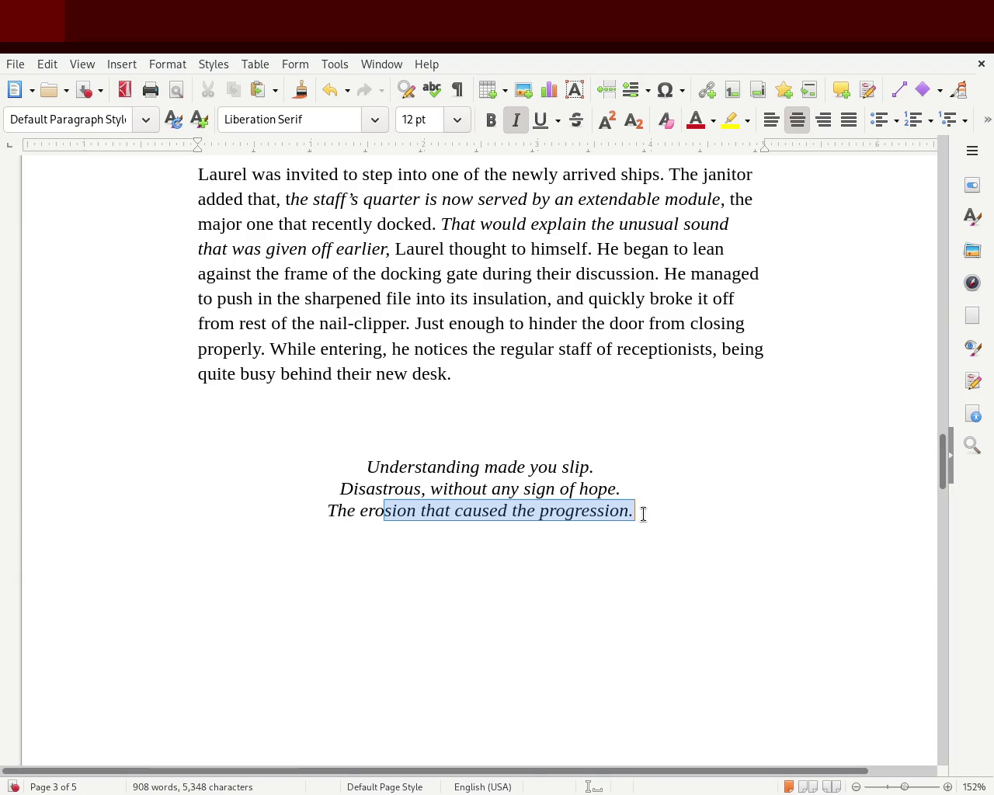
left_click(644, 513)
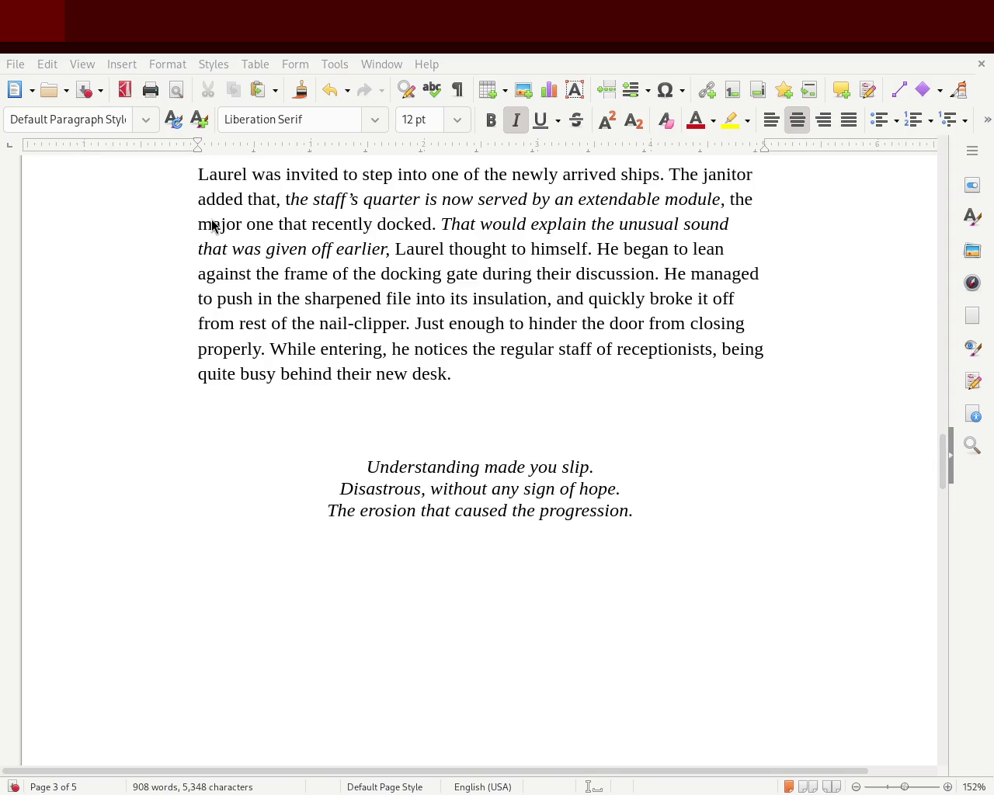
left_click_drag(942, 474, 948, 616)
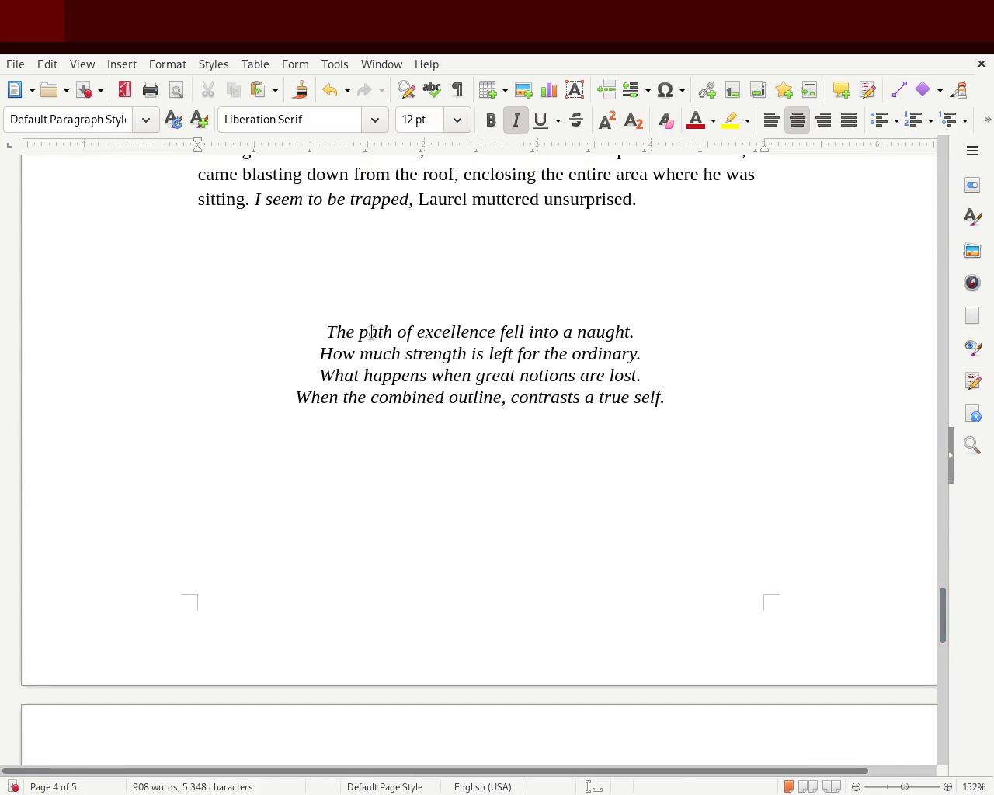
Select each of the four page 4 stanza lines in turn, then deselect
left_click_drag(346, 332, 649, 335)
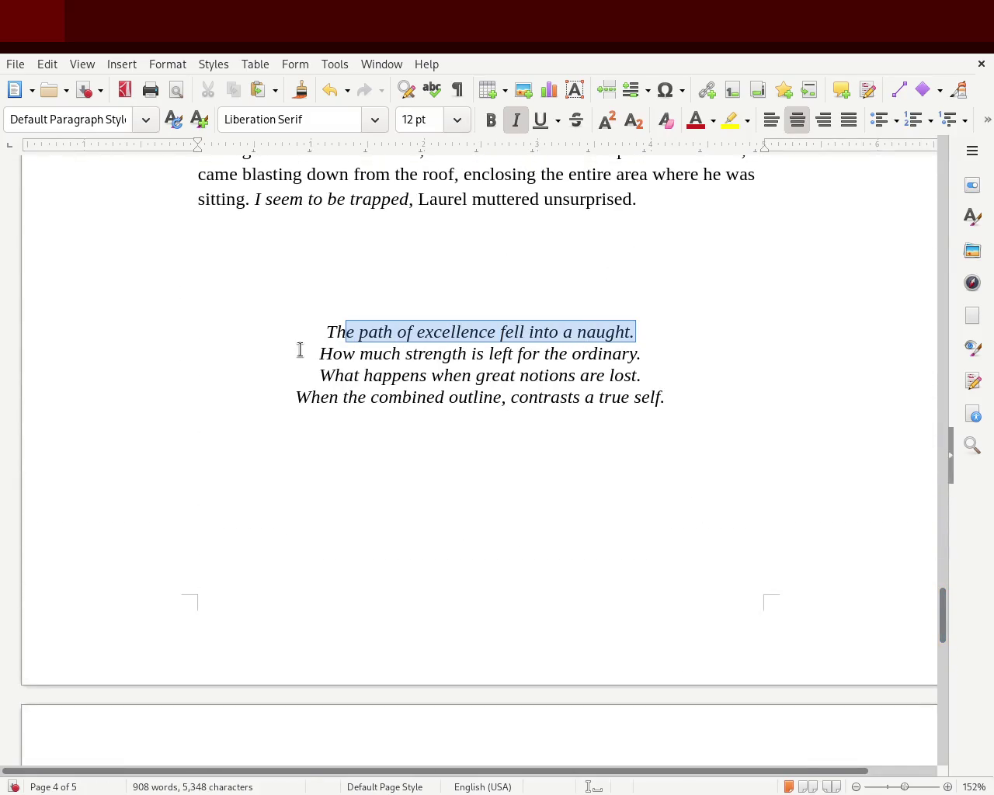
left_click_drag(319, 353, 657, 362)
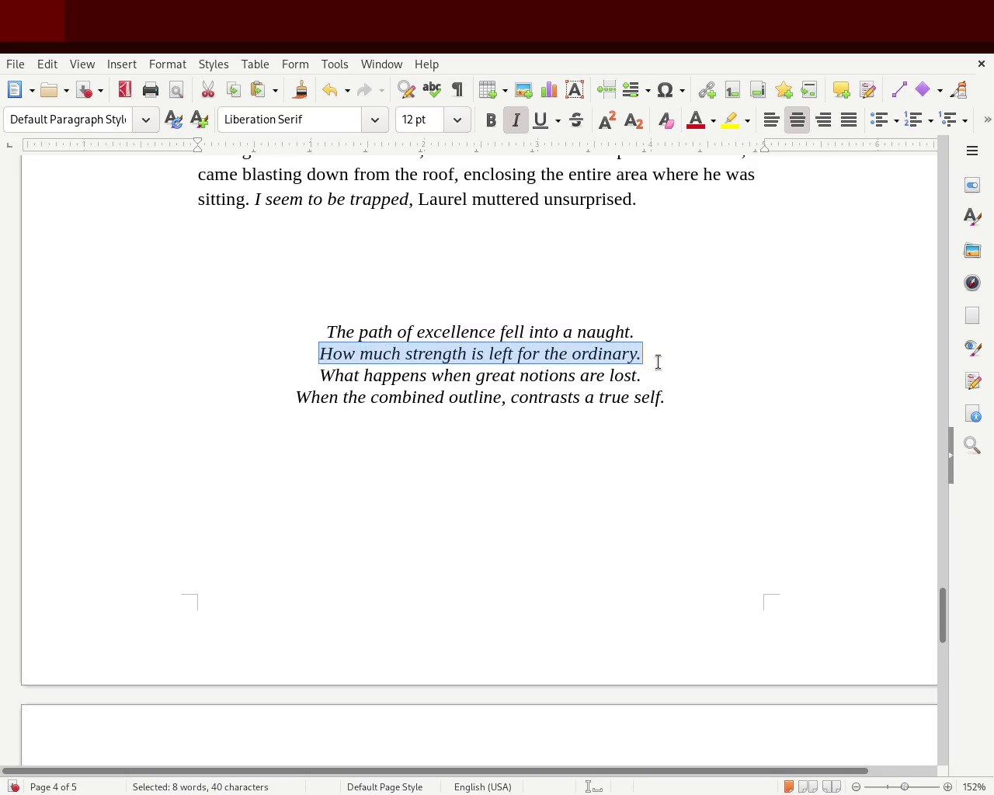
left_click_drag(361, 375, 695, 373)
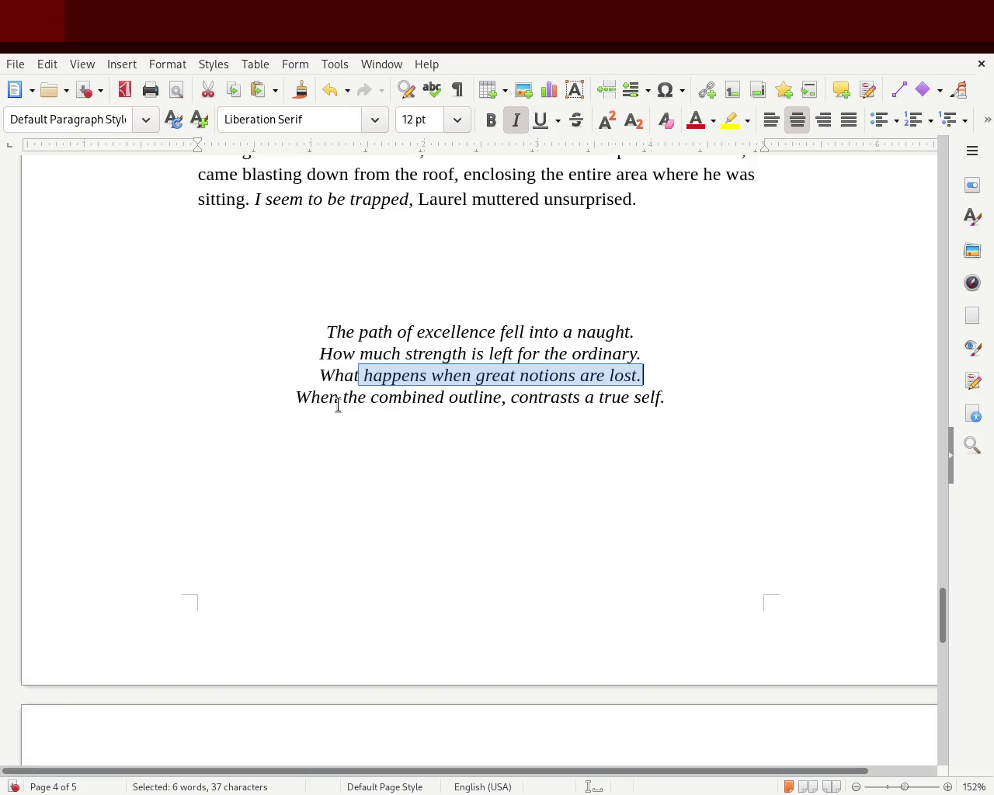
left_click_drag(309, 403, 675, 402)
left_click(674, 403)
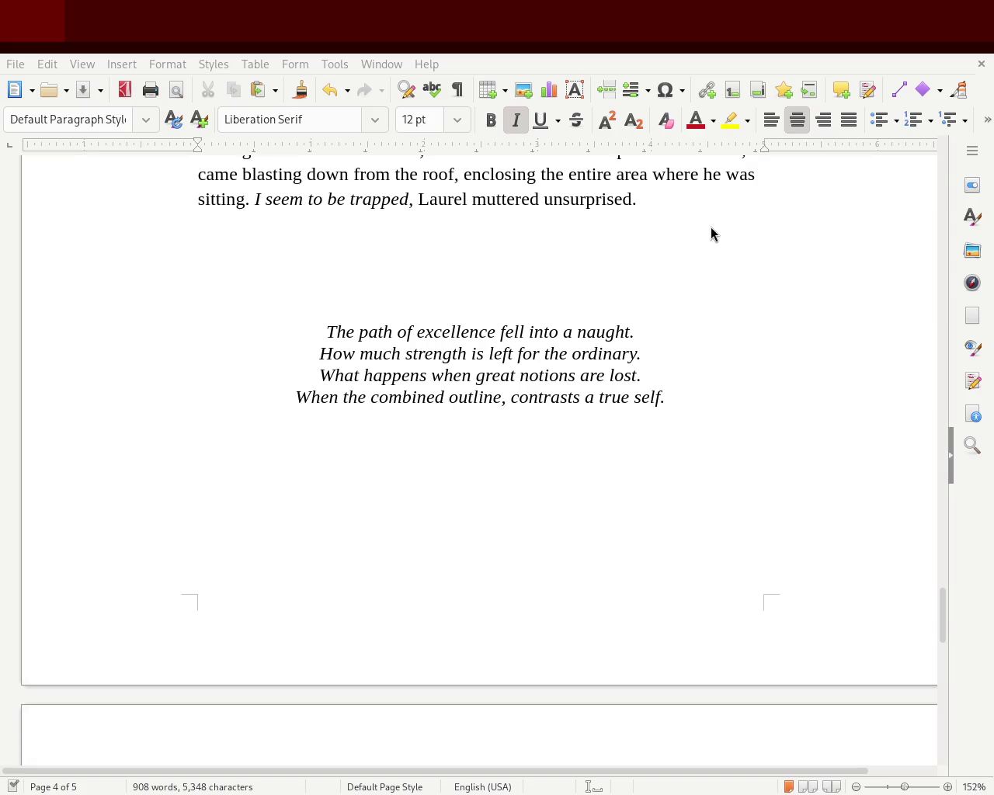
Scroll up to the chapter 2 heading and place the cursor in its first sentence
left_click_drag(947, 628, 968, 555)
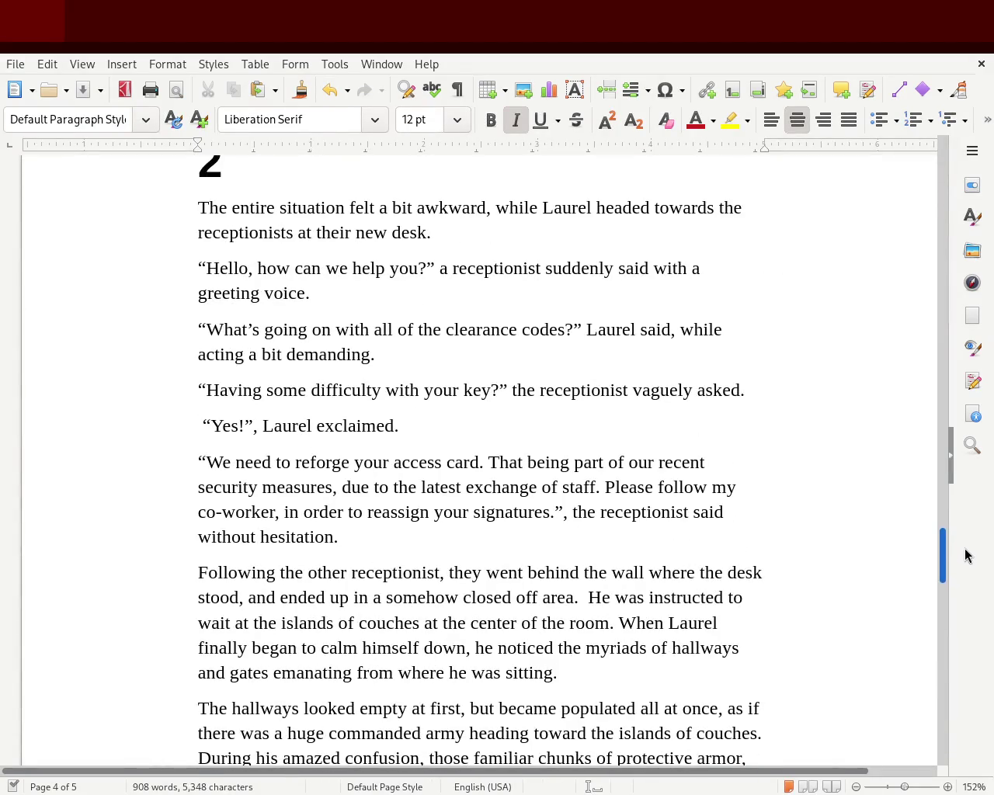
left_click_drag(965, 556, 965, 555)
left_click(362, 208)
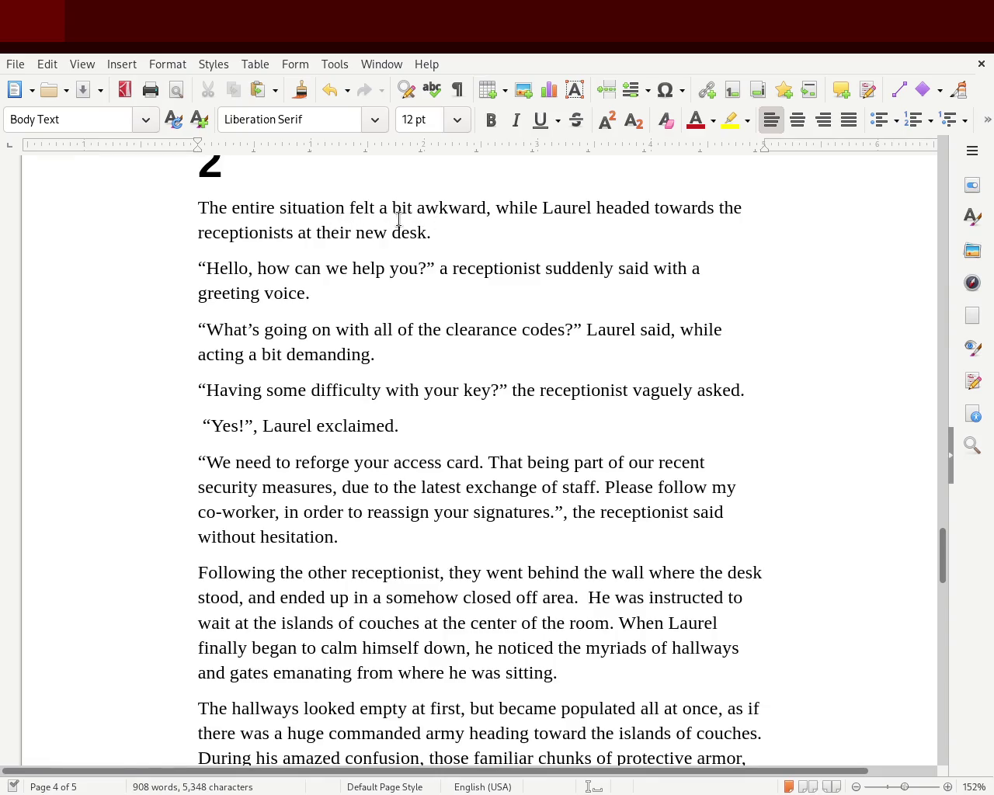
mouse_move(942, 573)
left_mouse_down()
mouse_move(938, 514)
mouse_move(940, 555)
left_mouse_up()
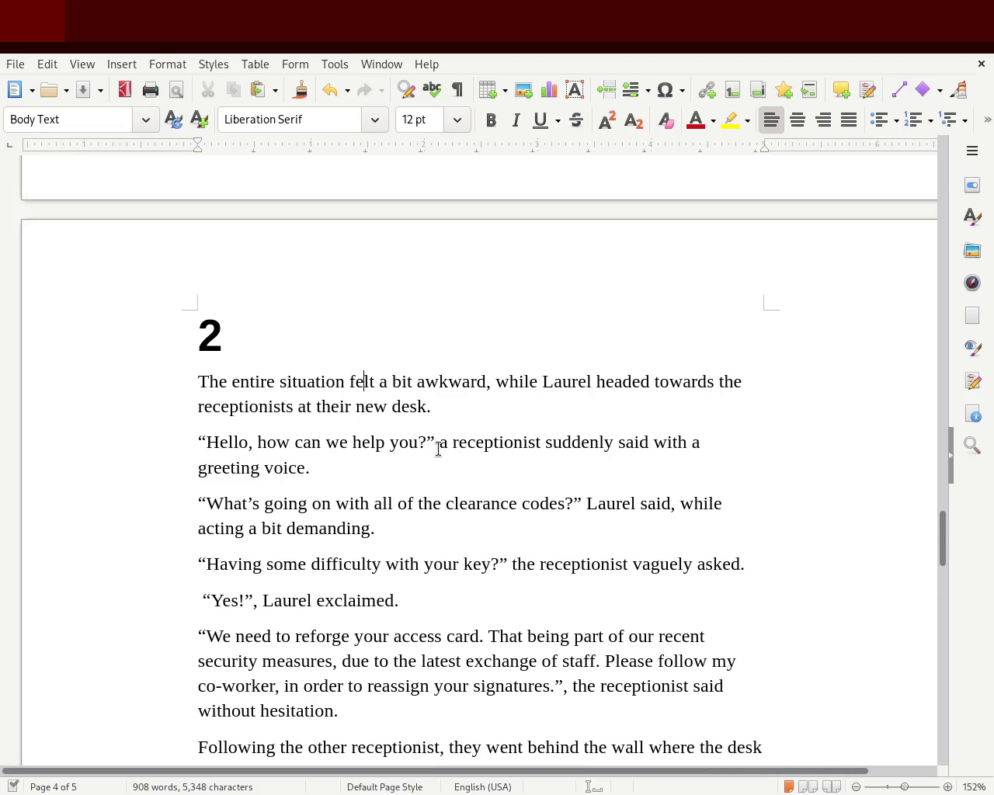
Move the receptionist's greeting-voice clause to follow 'desk.' in the first paragraph
left_click_drag(438, 449, 395, 461)
key("ctrl+c")
key("Delete")
left_click(450, 410)
key("ctrl+v")
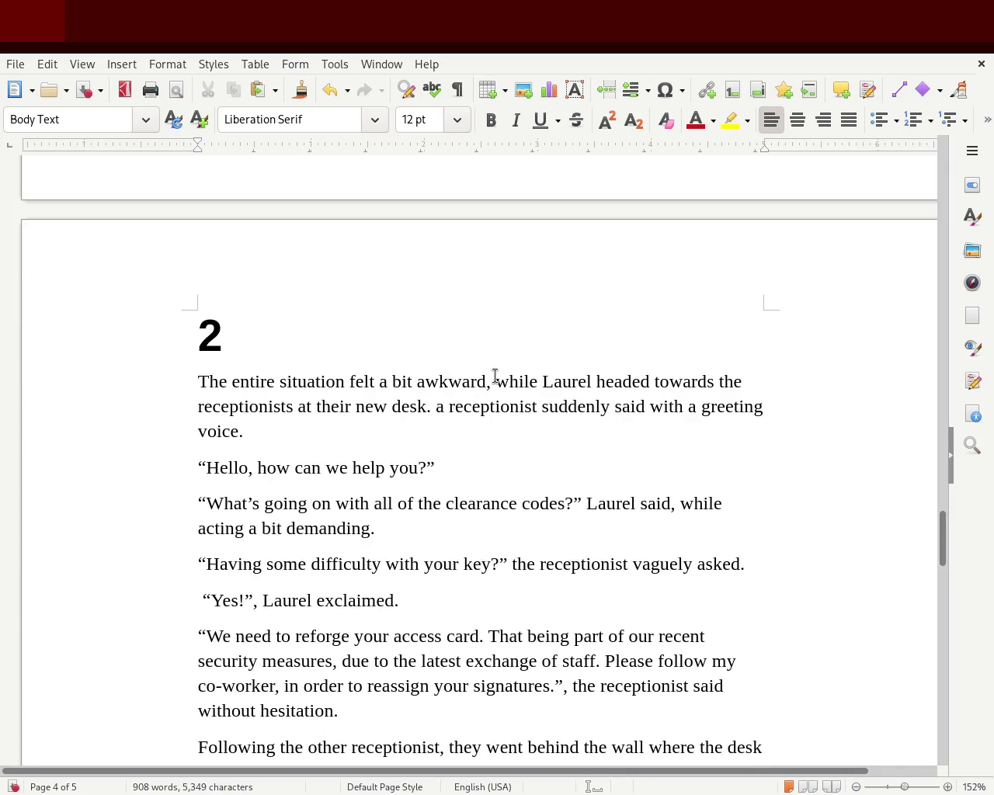
Delete 'The entire situation felt a bit awkward' and capitalize 'While' and the 'A' after 'desk.'
left_click_drag(496, 376, 198, 381)
key("ctrl+x")
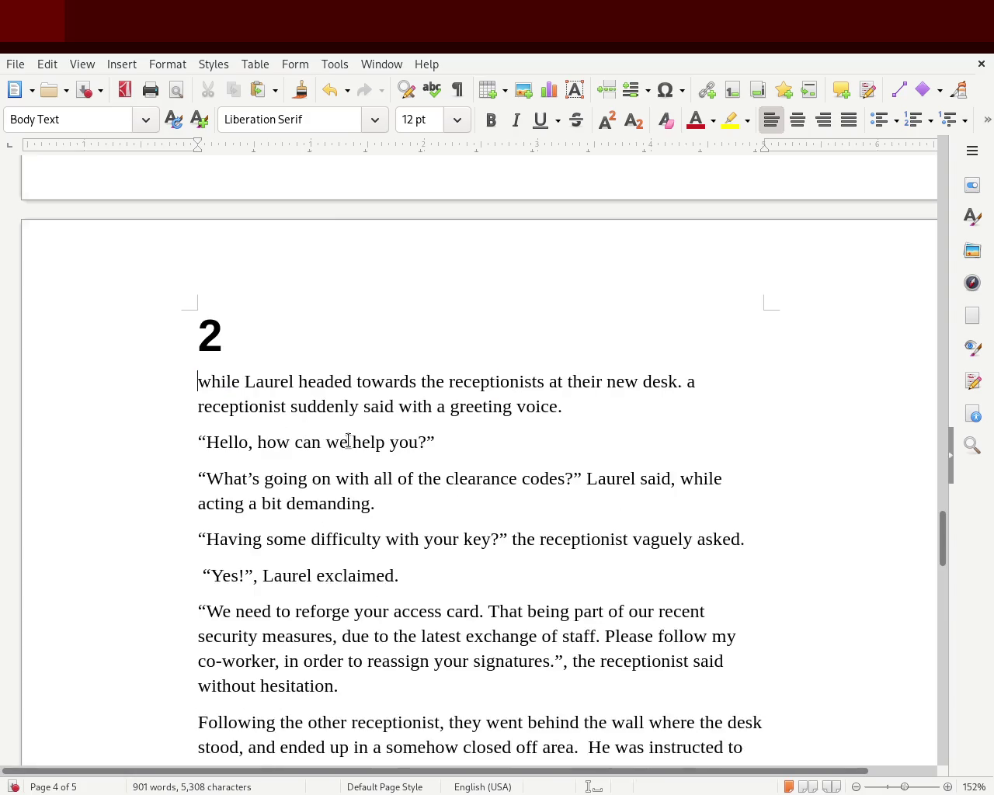
key("Delete")
type("W")
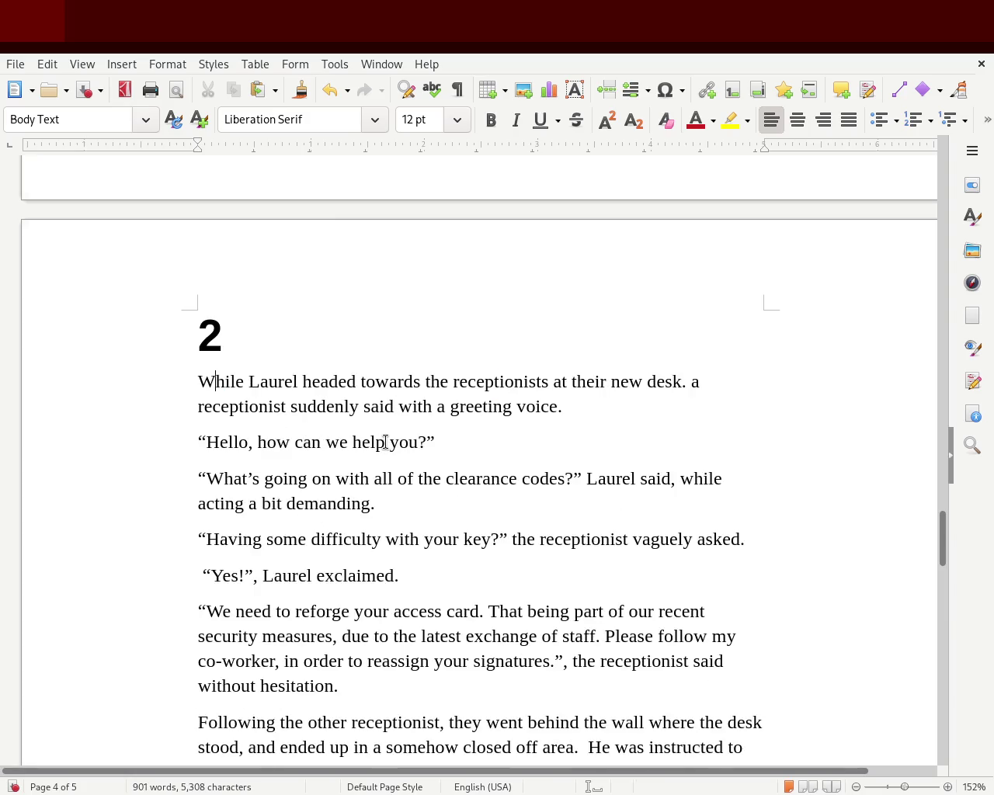
left_click(693, 381)
key("Delete")
type("A")
Join the Hello paragraph onto the first and change the full stop after 'voice' to a comma
left_click(622, 409)
key("Delete")
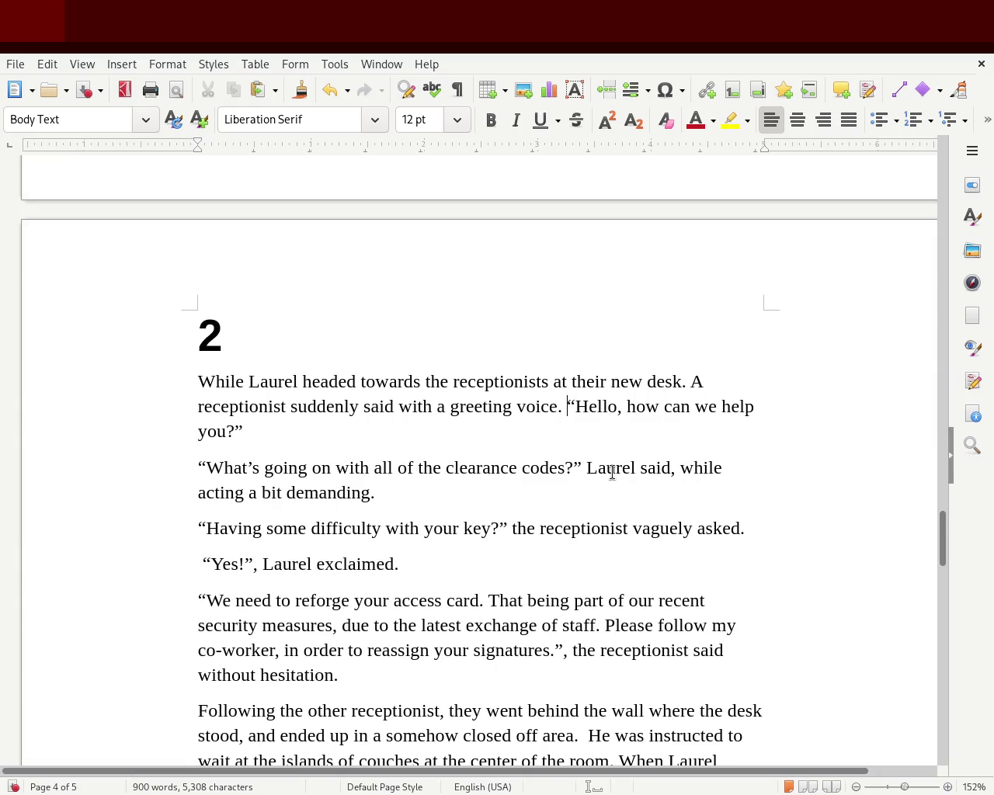
key("BackSpace")
type(",")
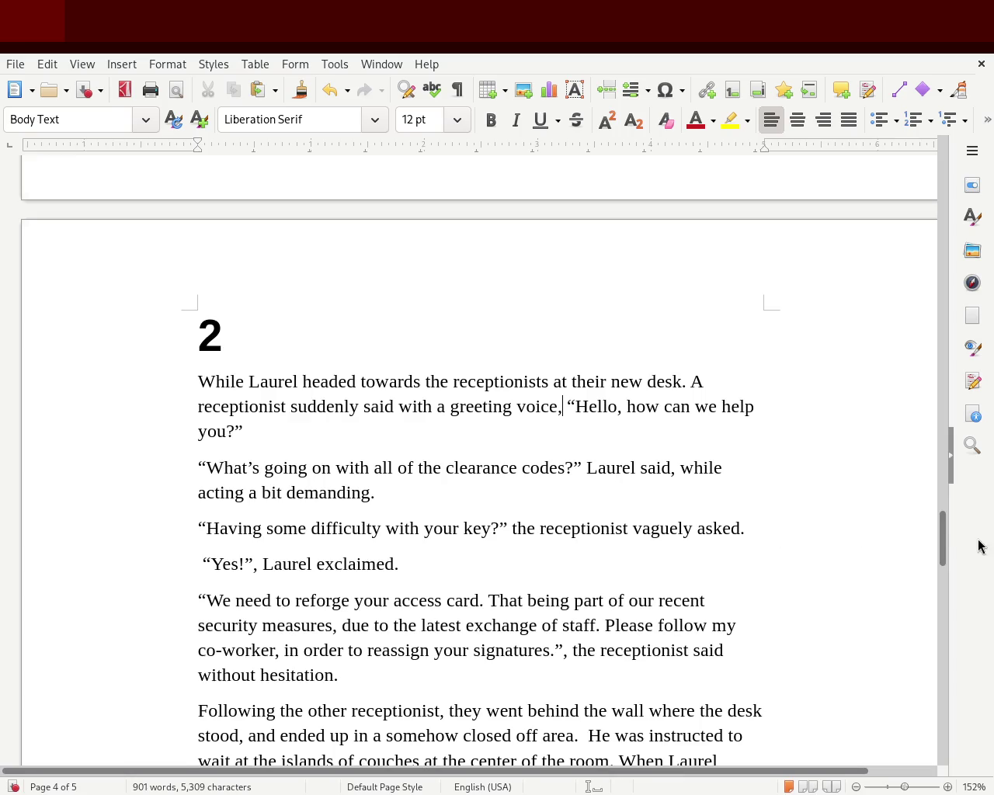
left_click_drag(944, 526, 944, 558)
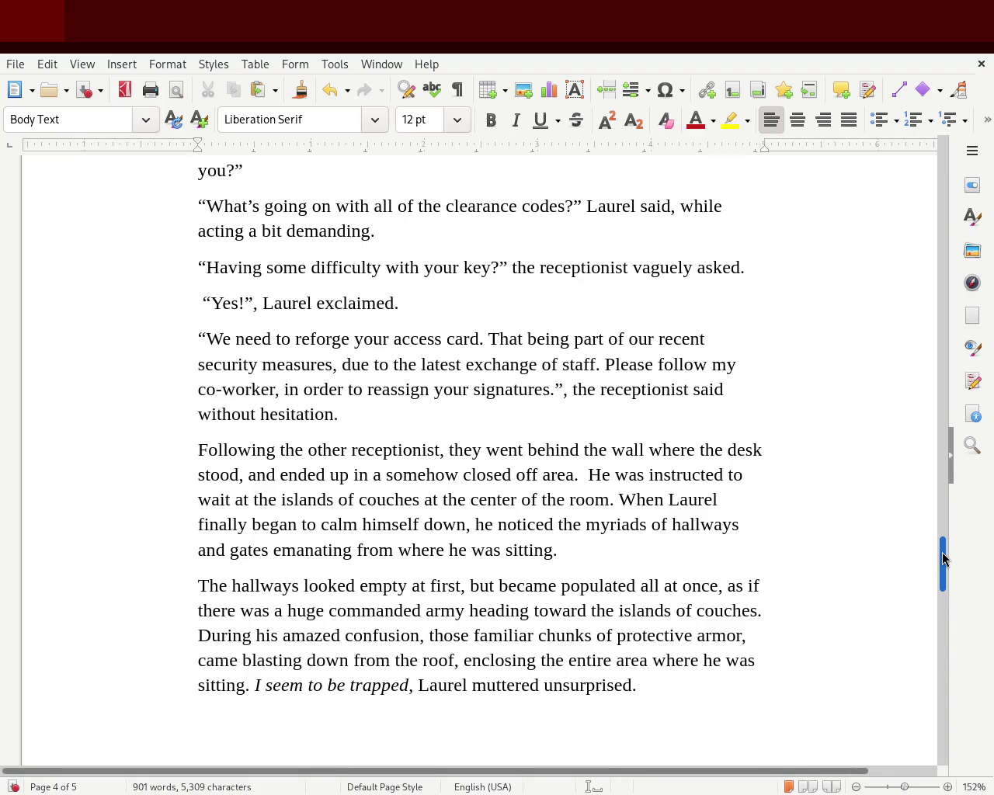
Change 'at the center' to 'in the center' and delete 'When' and 'finally' from the next sentence
double_click(431, 498)
type("in")
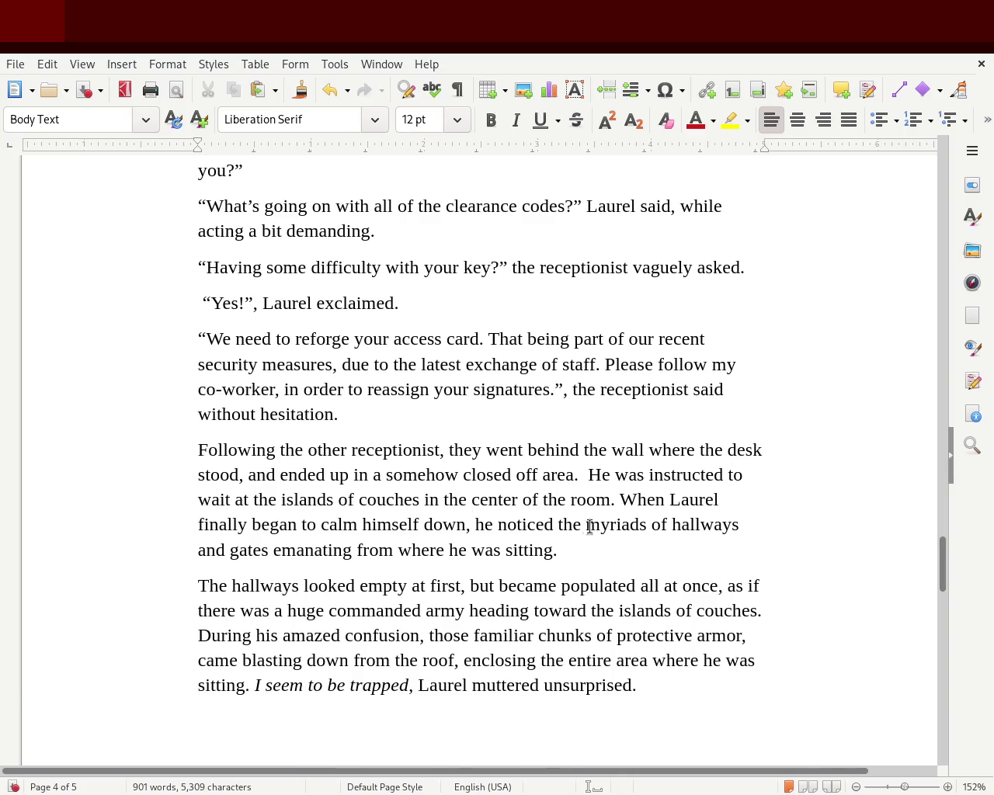
double_click(641, 497)
key("Delete")
key("Delete")
key("ctrl+Right")
key("Delete")
key("Delete")
key("Delete")
key("Delete")
key("Delete")
key("Delete")
key("Delete")
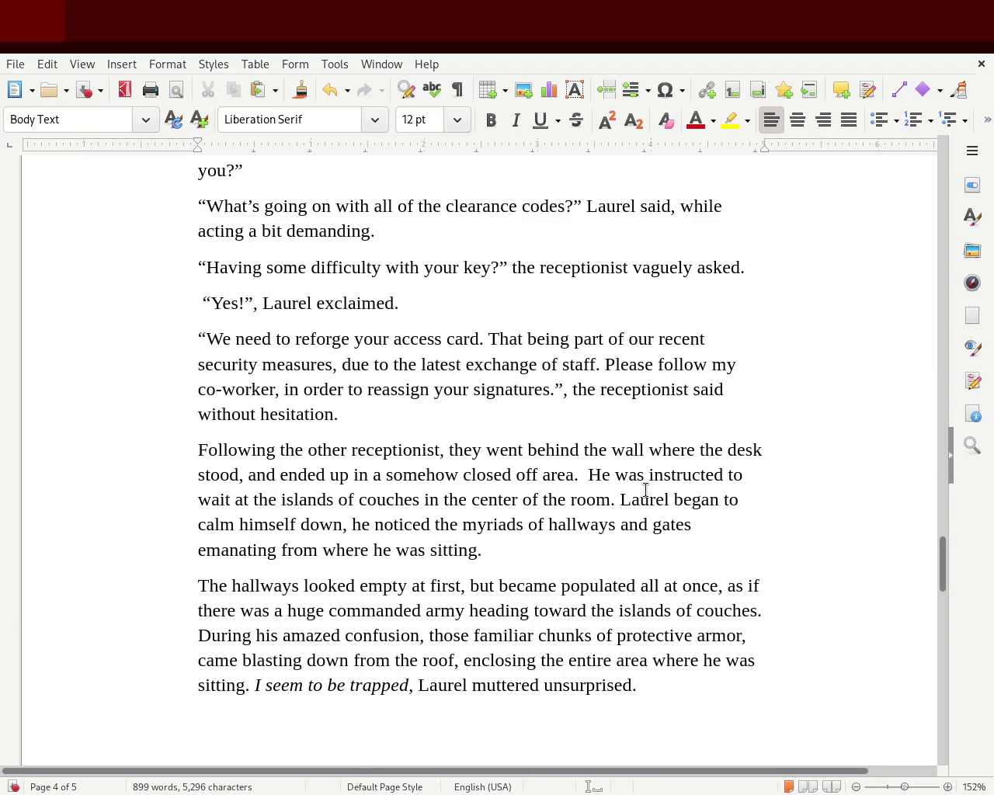
Replace ', he' after 'himself down' with ' and'
double_click(361, 524)
key("Delete")
key("BackSpace")
key("BackSpace")
type("and")
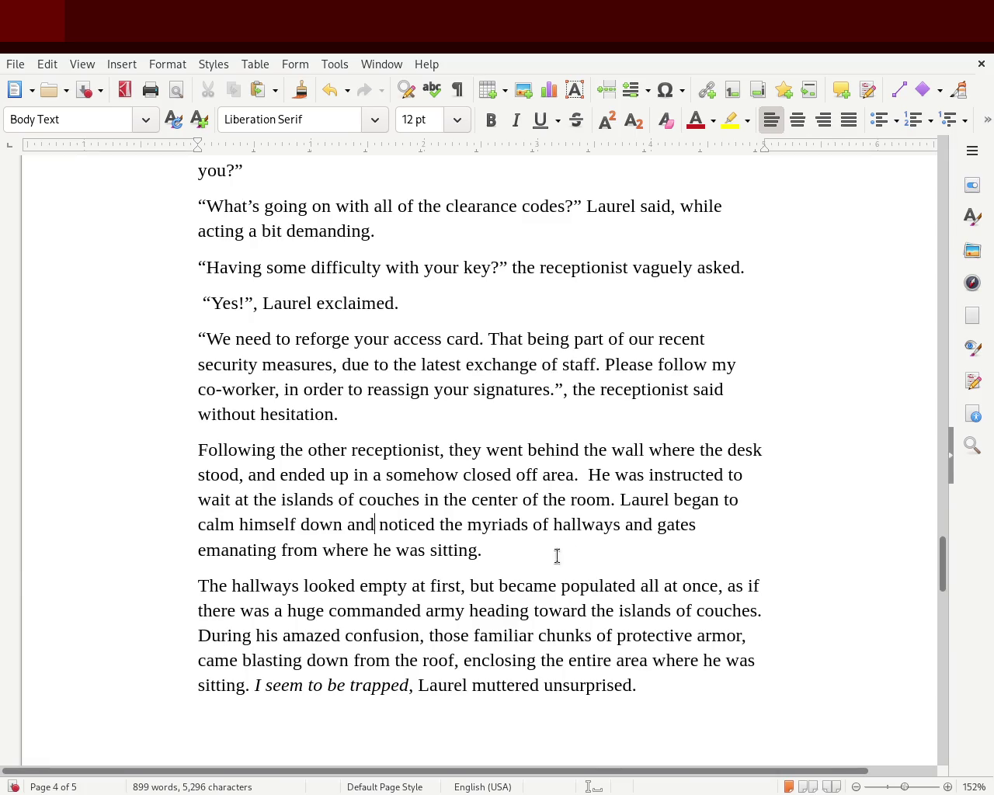
Make the phrase after 'gates' read 'gates, that'
left_click(695, 531)
key("BackSpace")
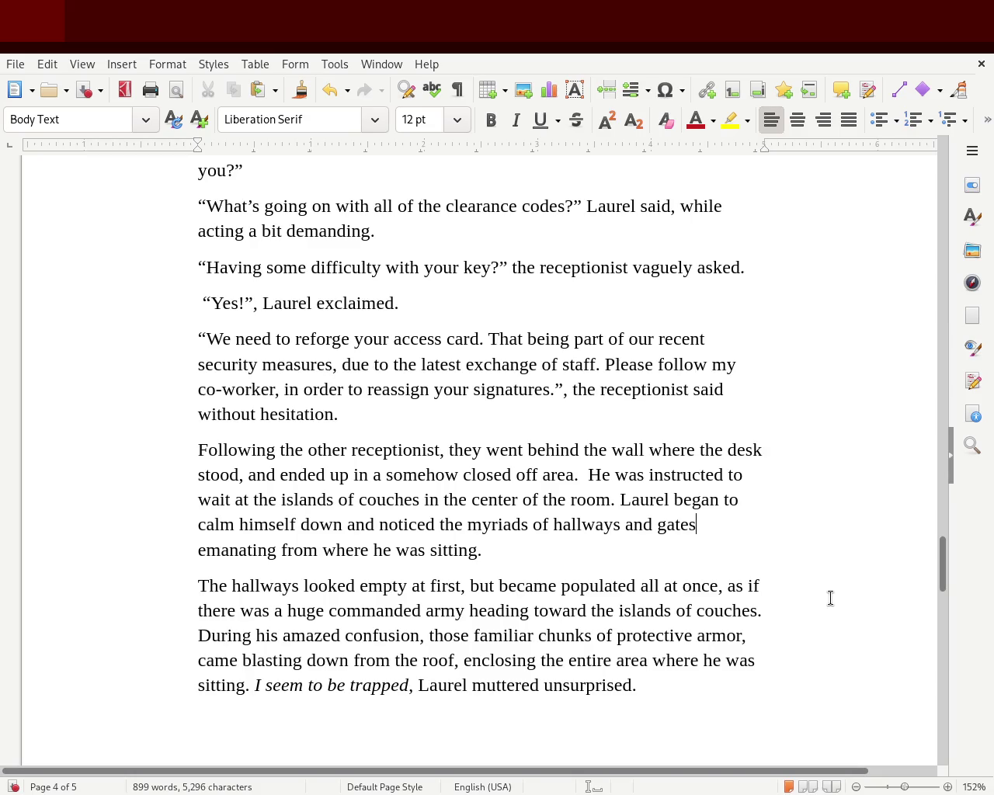
key("Left")
key("Left")
key("Left")
key("Left")
key("Left")
key("Left")
key("Left")
key("Left")
key("Left")
key("Left")
key("Right")
key("Right")
key("Right")
key("Right")
key("Right")
key("Right")
key("Right")
key("Right")
key("Right")
key("Right")
key("Left")
key("Left")
key("Left")
key("Left")
key("Left")
key("Left")
type("that")
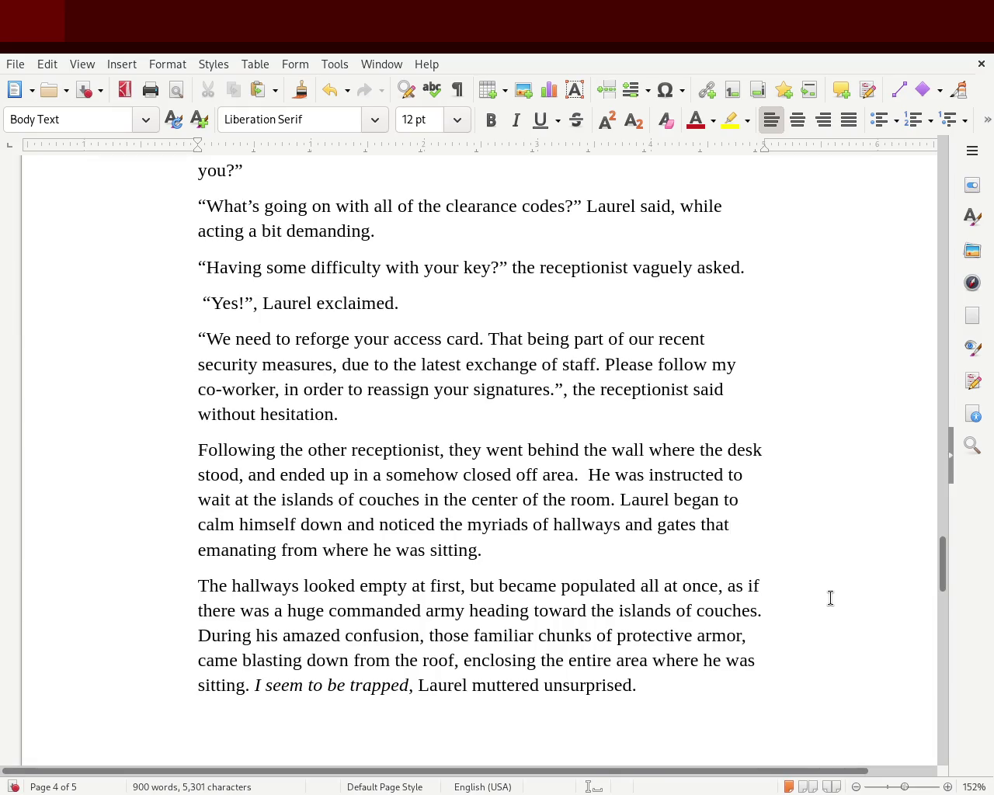
key("Left")
key("Left")
key("Left")
key("Left")
key("Left")
type(",")
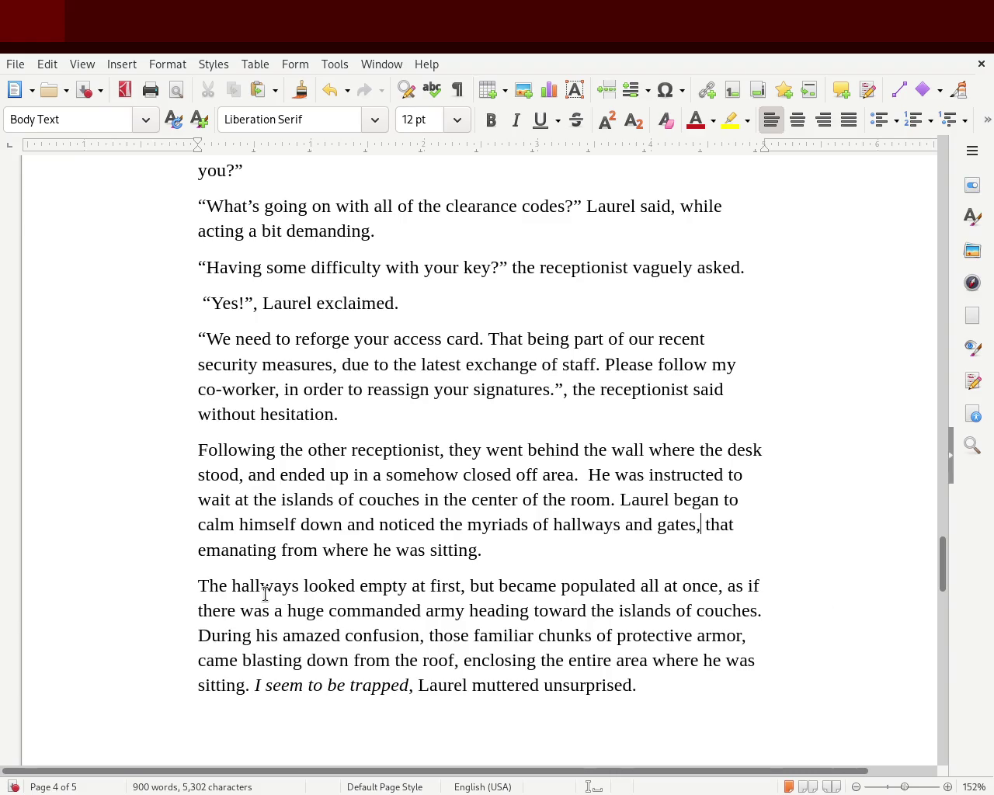
double_click(267, 629)
Replace 'his' with 'this' in 'During his amazed confusion' and save the manuscript
key("BackSpace")
type("this")
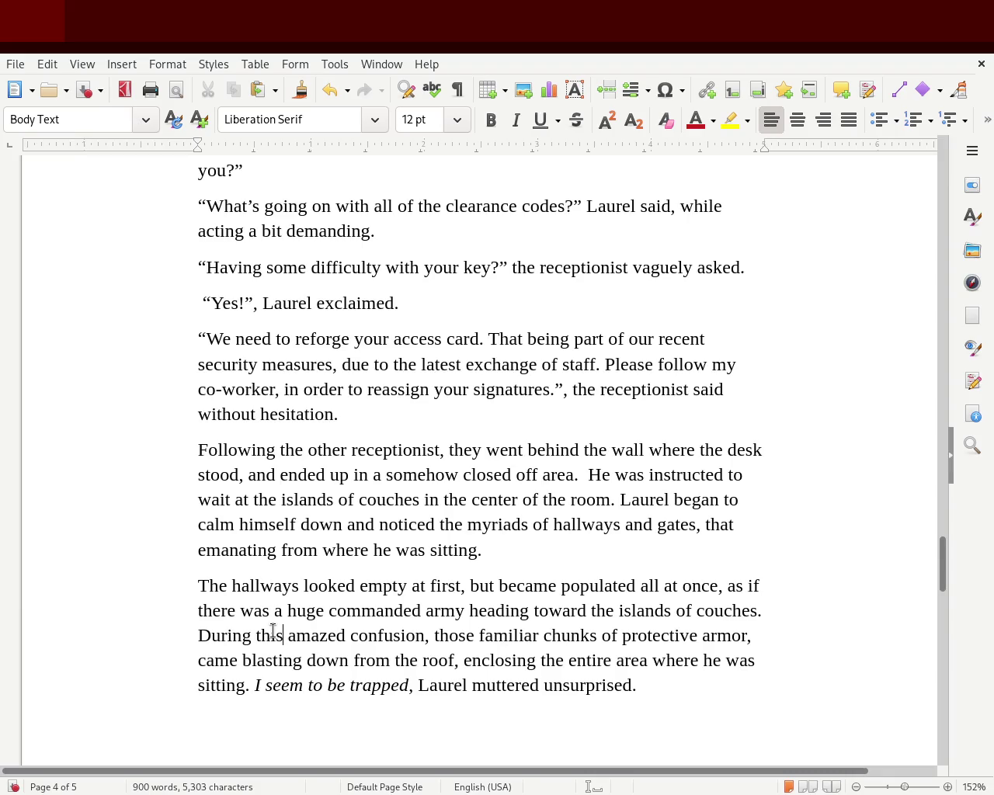
key("ctrl+s")
left_click(942, 613)
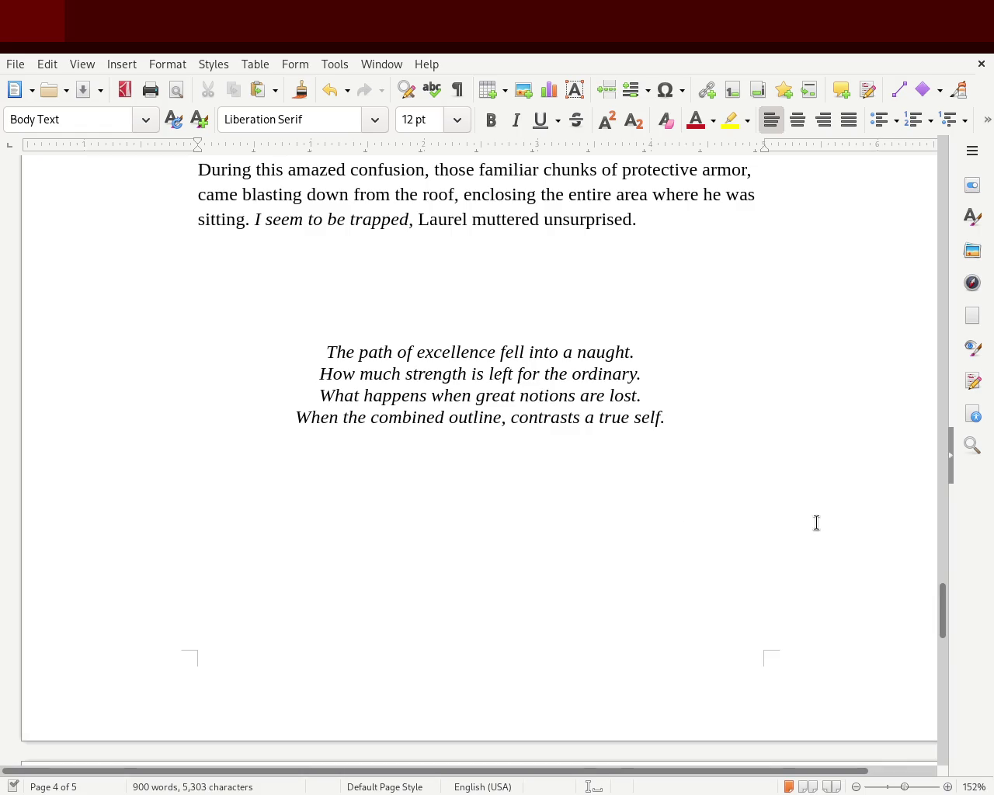
left_click_drag(942, 605, 943, 594)
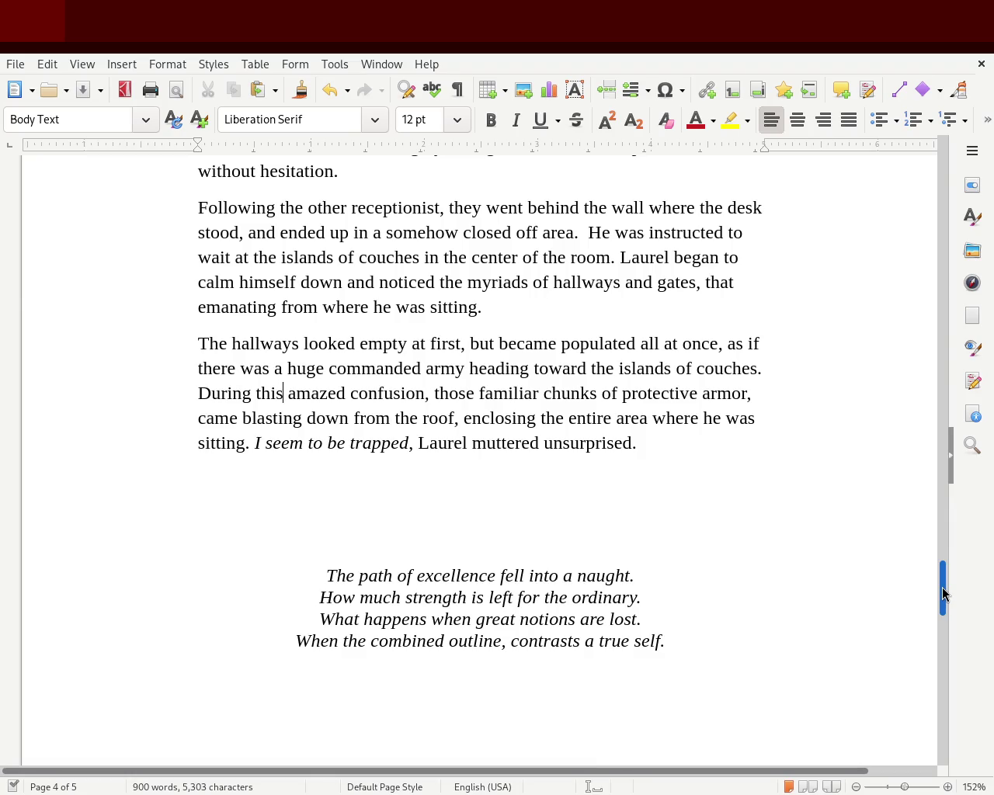
left_click_drag(943, 594, 938, 469)
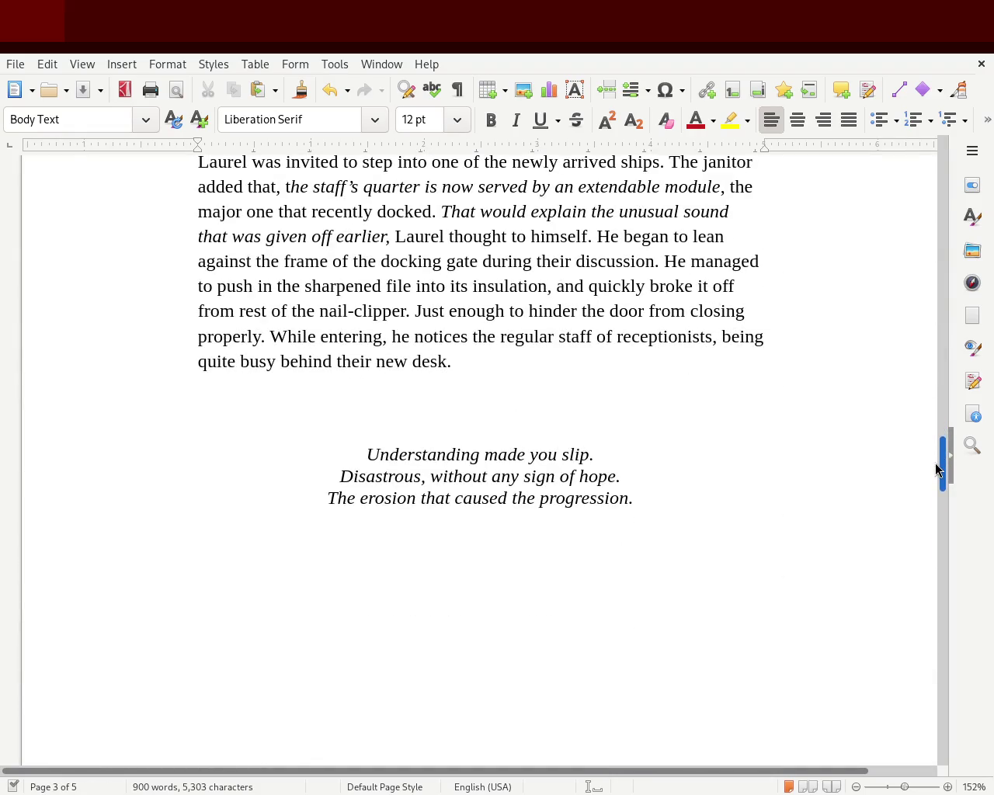
left_click_drag(938, 469, 927, 613)
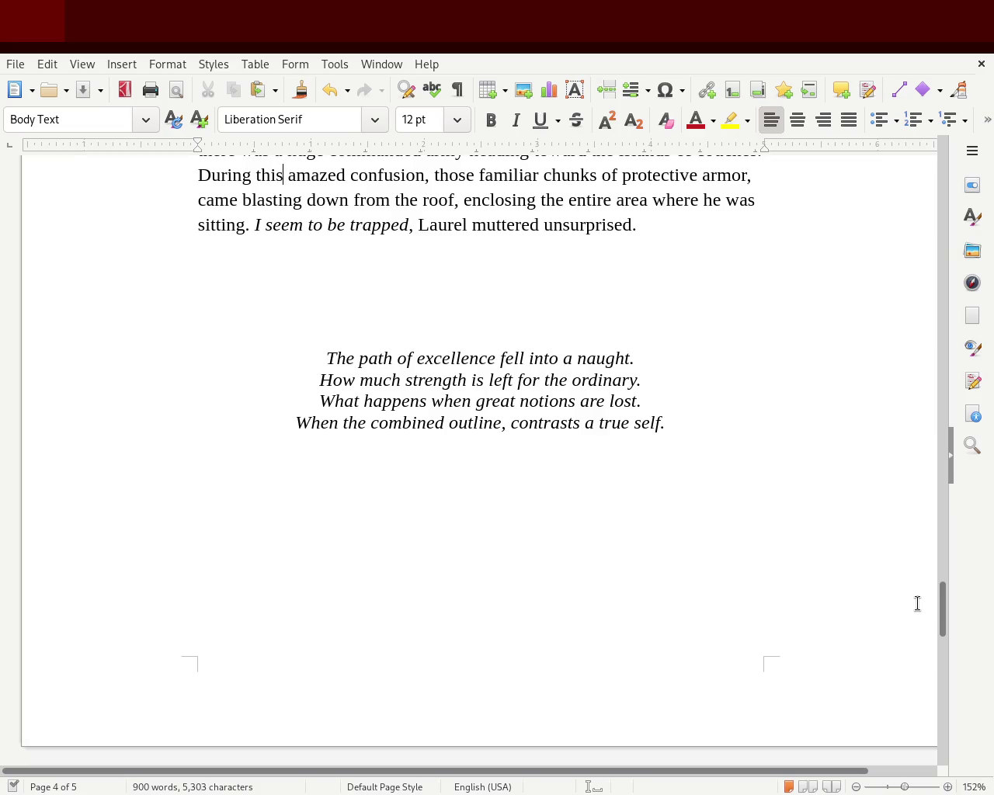
scroll(941, 623, "down", 1)
left_click_drag(942, 624, 962, 548)
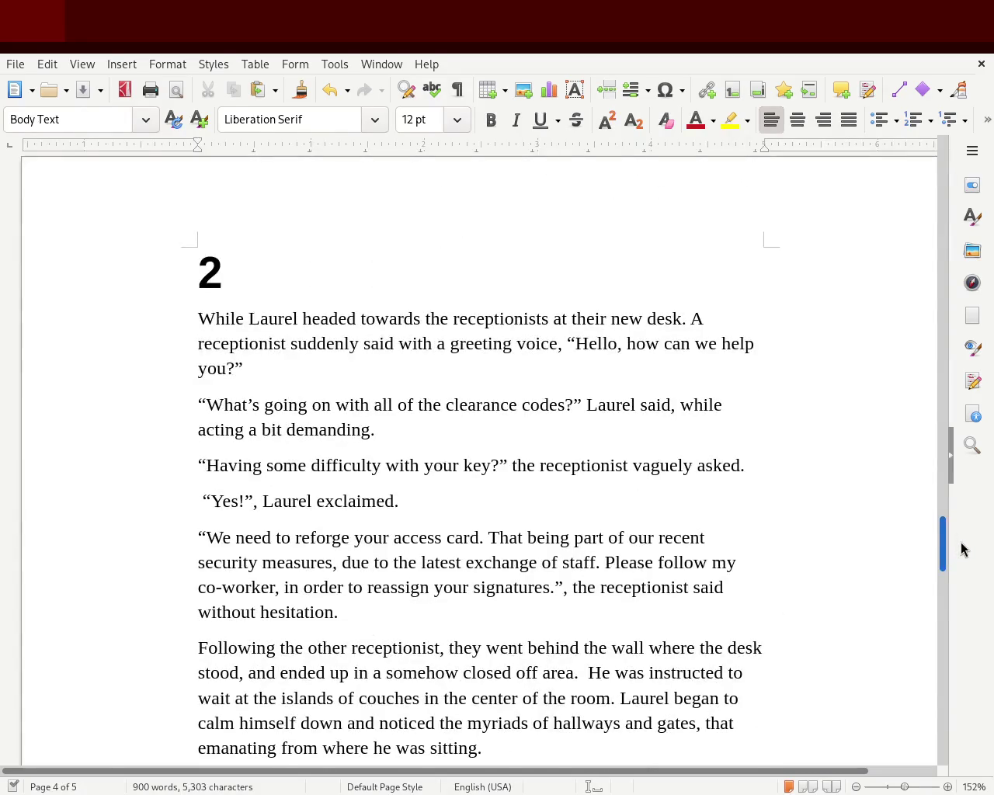
left_click_drag(961, 548, 960, 558)
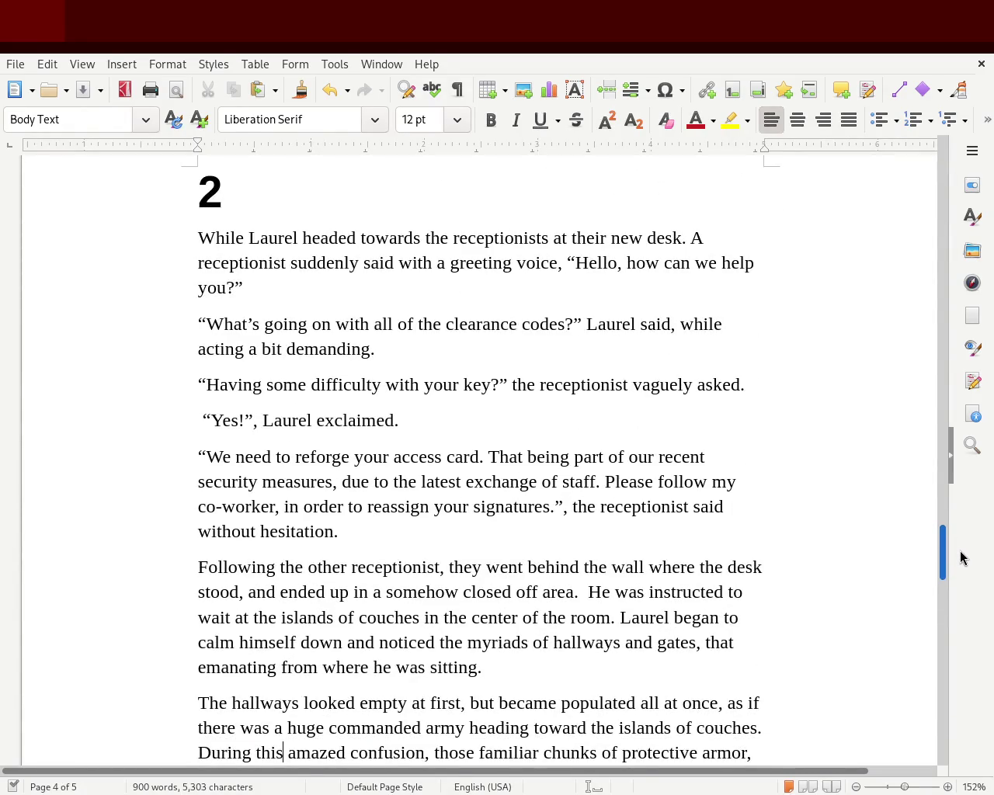